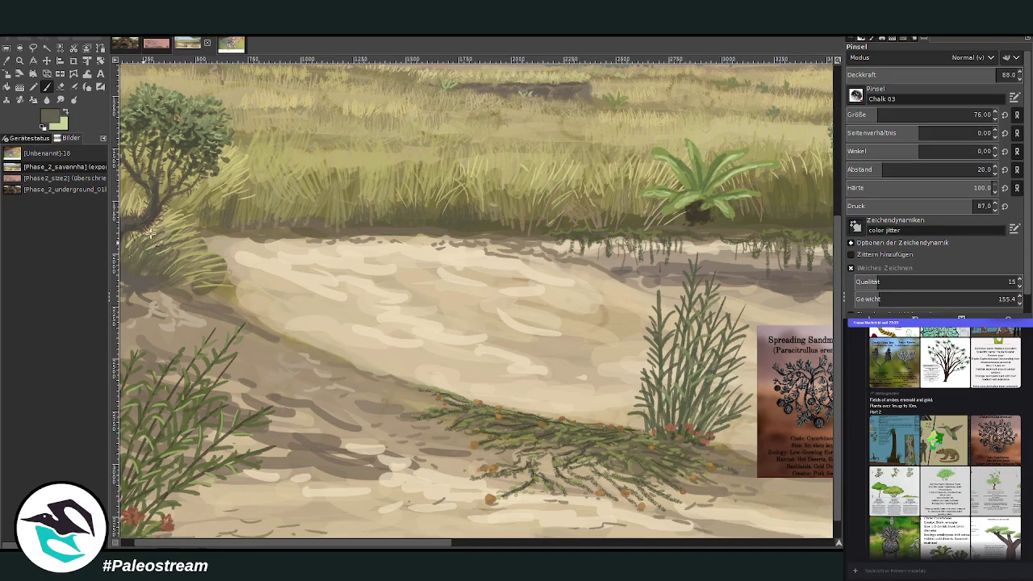
Pick light tan sand colours and paint pale sand strokes across the lower foreground.
left_click_drag(207, 249, 181, 265)
left_click(821, 266, "ctrl")
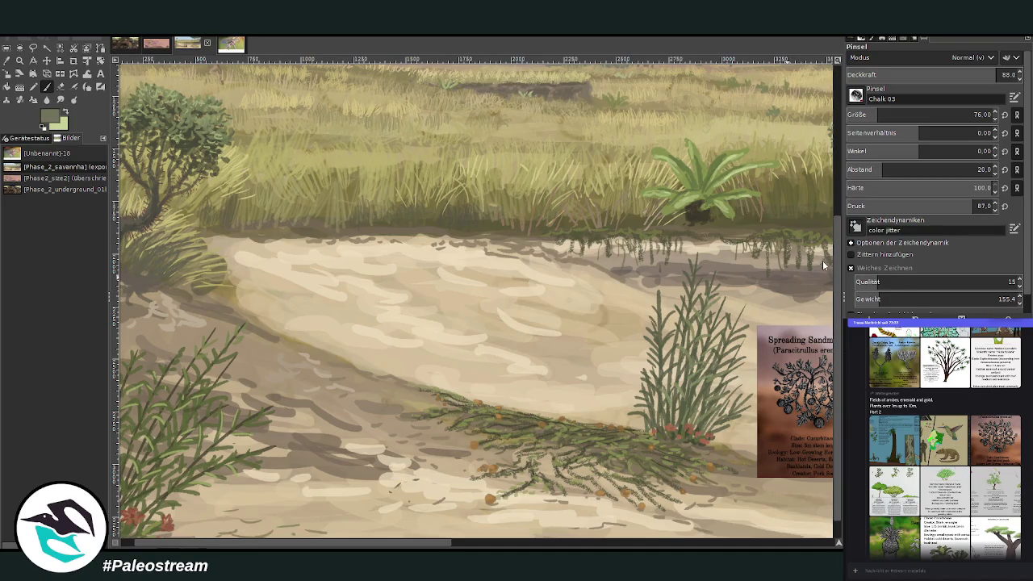
left_click(831, 226, "ctrl")
left_click(824, 241, "ctrl")
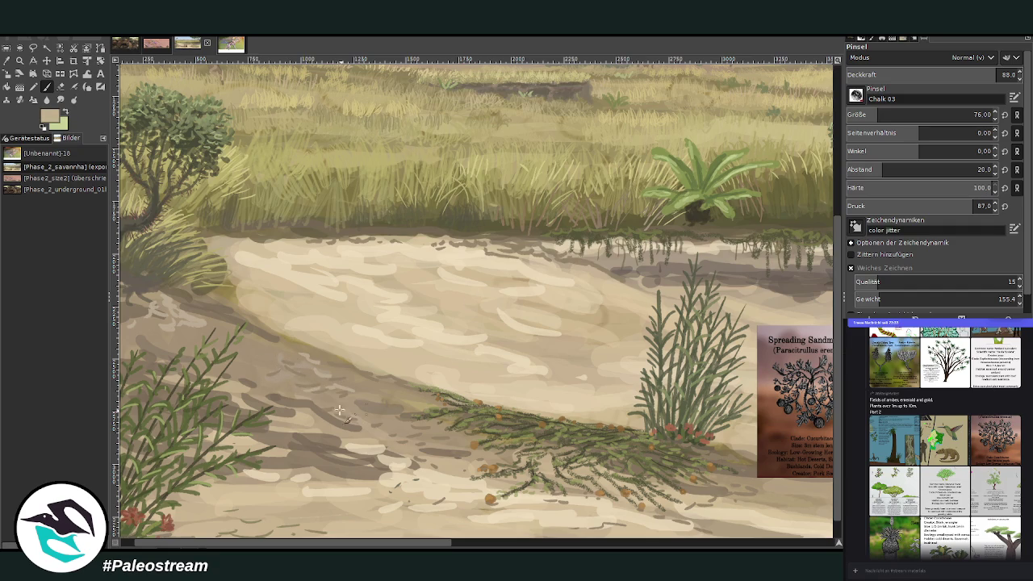
mouse_move(352, 471)
left_mouse_down()
mouse_move(434, 472)
mouse_move(327, 421)
mouse_move(399, 479)
mouse_move(410, 467)
left_mouse_up()
left_click(831, 250, "ctrl")
Paint light grass blades and a darker grey-brown tuft along the grass–sand edge.
mouse_move(508, 229)
left_mouse_down()
mouse_move(484, 239)
mouse_move(468, 224)
mouse_move(439, 240)
mouse_move(370, 218)
mouse_move(360, 228)
mouse_move(418, 229)
left_mouse_up()
scroll(500, 546, "right", 3)
scroll(500, 546, "right", 3)
left_click(786, 221, "ctrl")
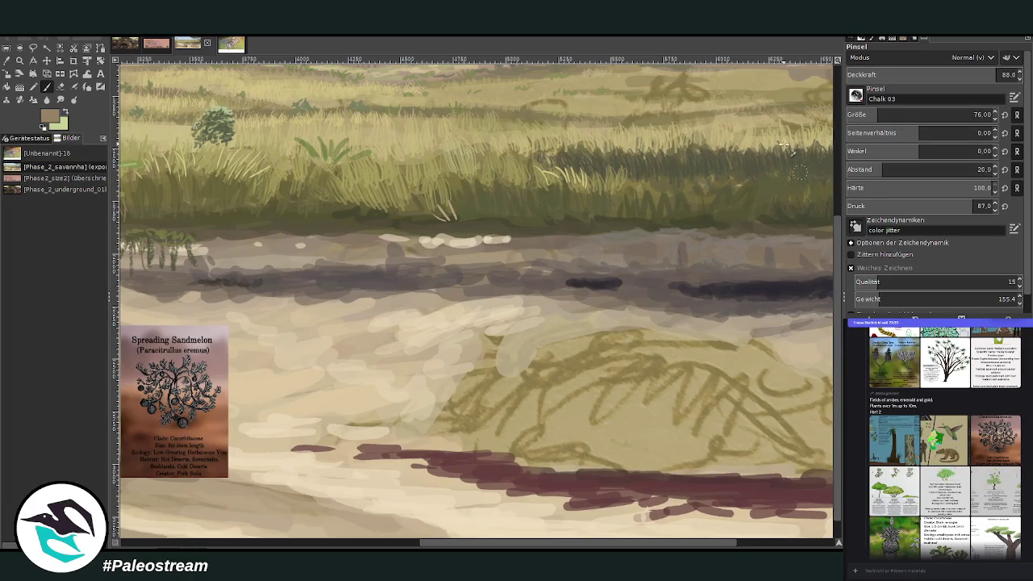
mouse_move(448, 234)
left_mouse_down()
mouse_move(467, 197)
mouse_move(438, 208)
mouse_move(455, 221)
left_mouse_up()
left_click(824, 275, "ctrl")
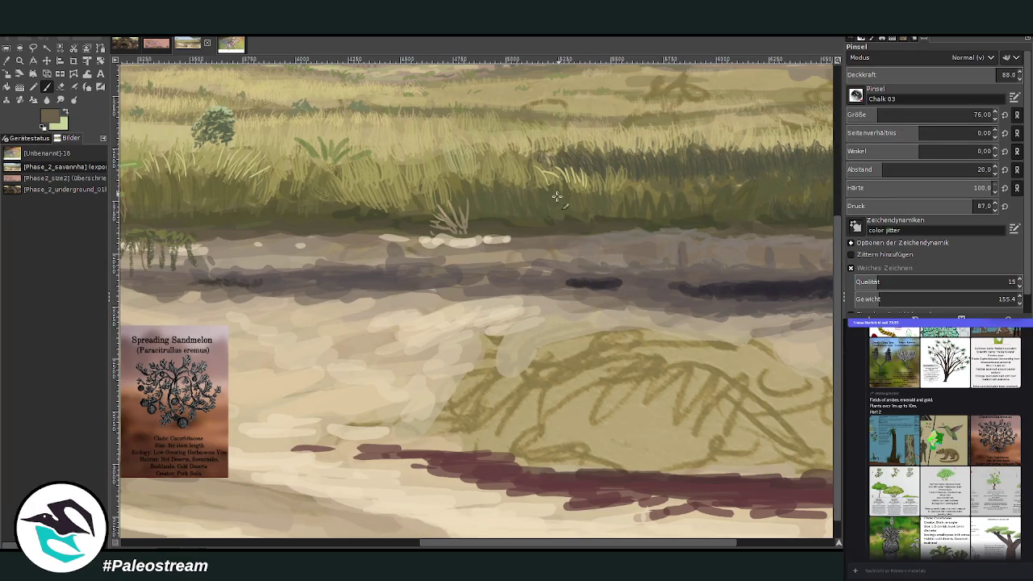
Add thin dark and bright grass blades in the lower grass and a small dark curve on the sand.
mouse_move(355, 229)
left_mouse_down()
mouse_move(373, 205)
mouse_move(362, 196)
mouse_move(386, 173)
left_mouse_up()
left_click(810, 161, "ctrl")
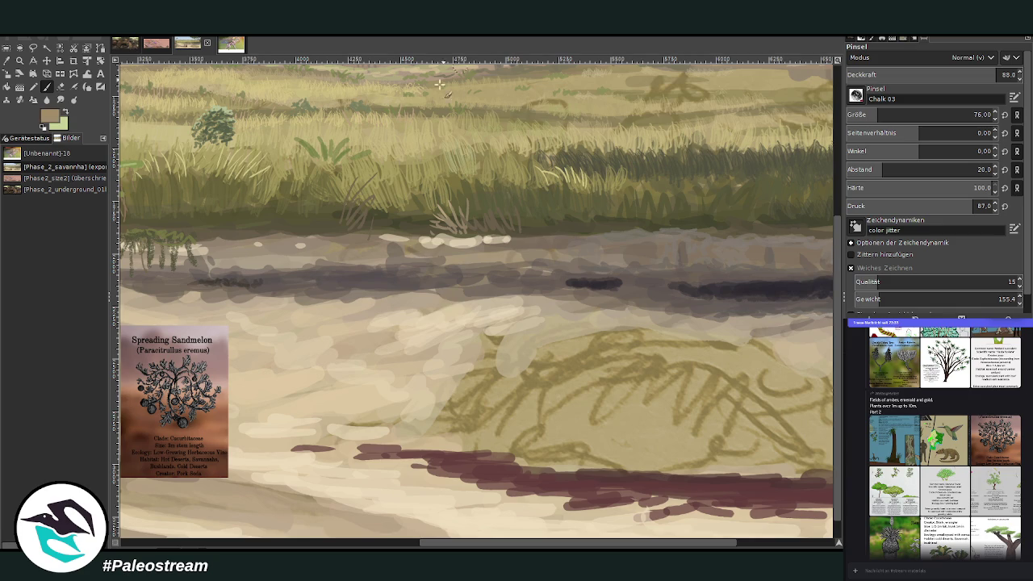
left_click_drag(347, 214, 323, 181)
mouse_move(306, 234)
left_mouse_down()
mouse_move(297, 195)
mouse_move(325, 211)
left_mouse_up()
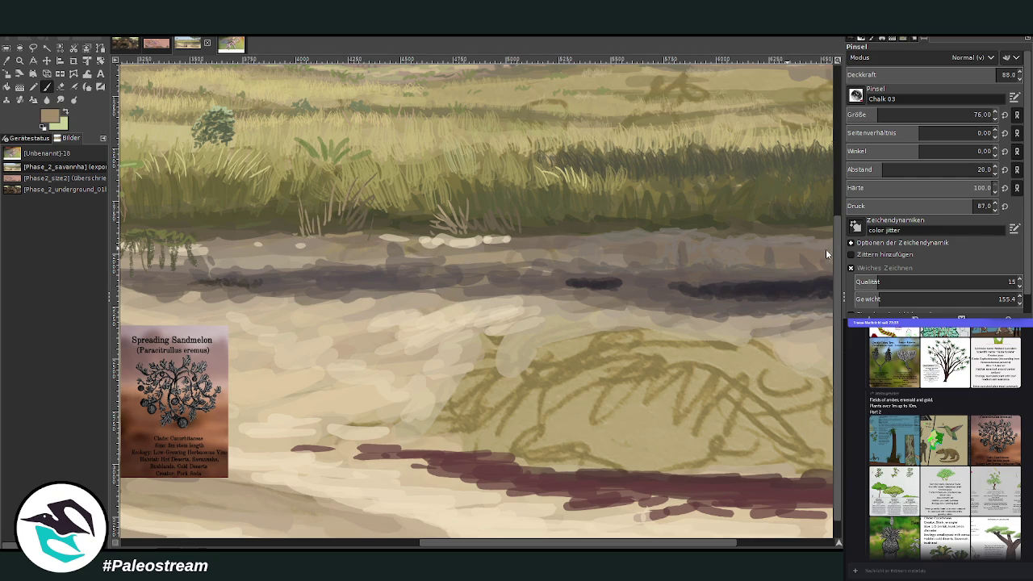
left_click_drag(357, 305, 336, 311)
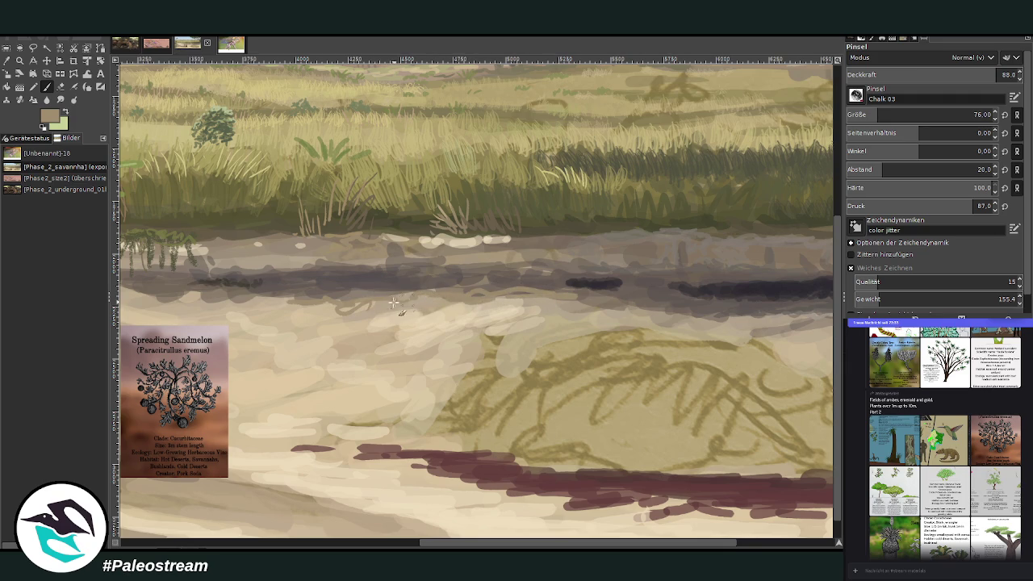
left_click(59, 99)
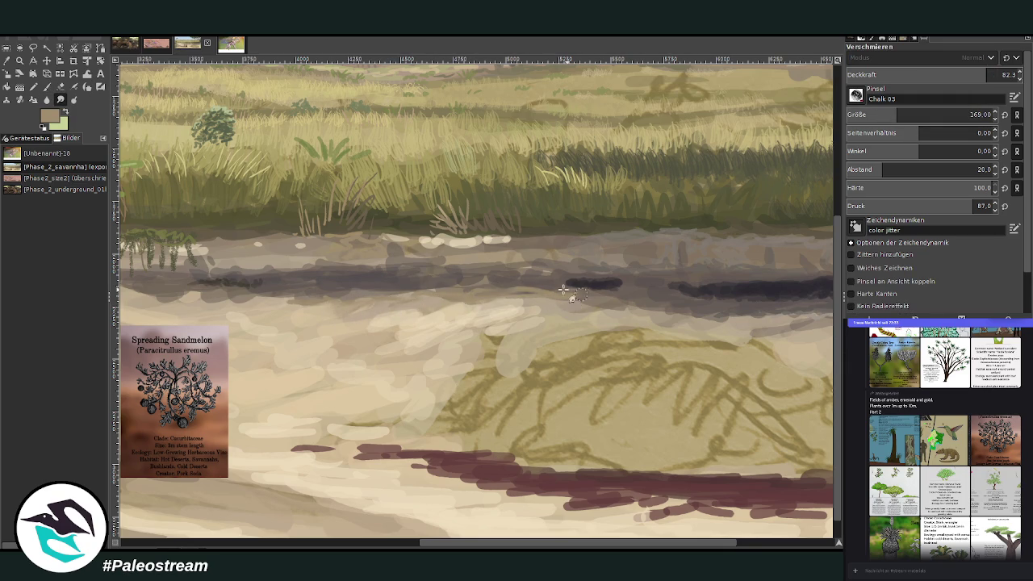
Fit and zoom the view, then undo the Sandmelon reference card and its leftover outline.
key("shift+ctrl+j")
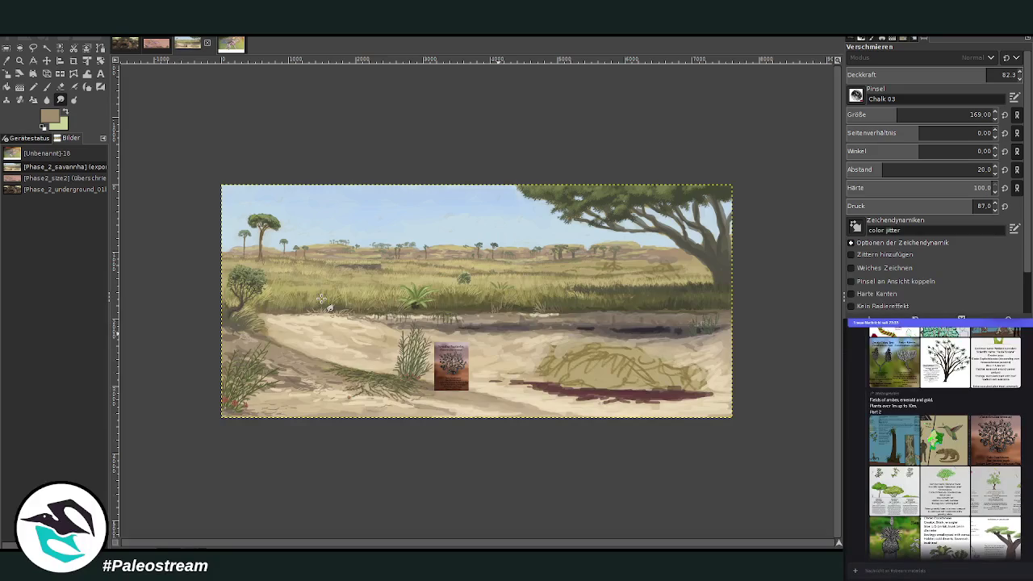
key("z")
left_click_drag(201, 160, 744, 422)
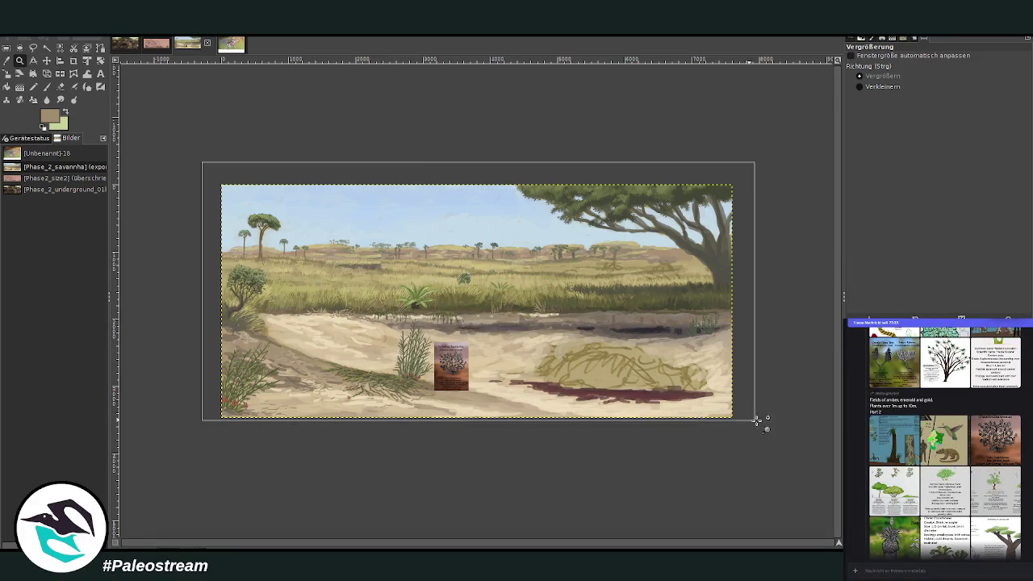
key("ctrl+z")
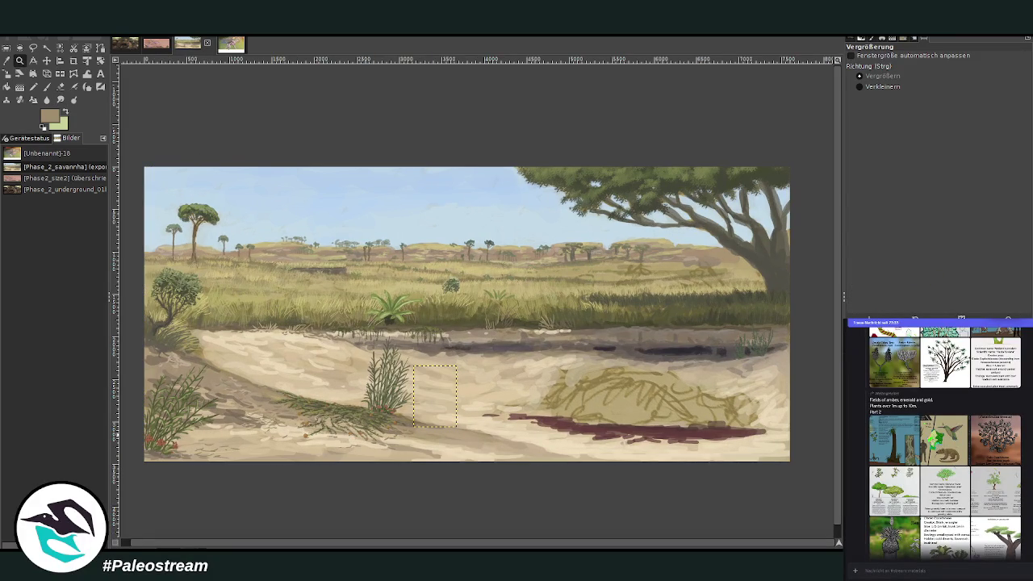
key("ctrl+z")
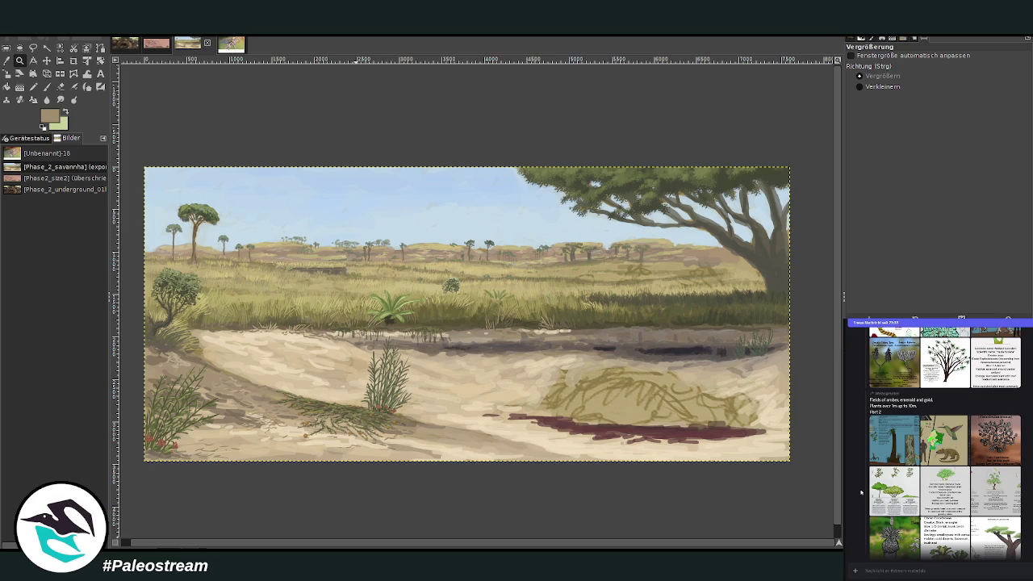
scroll(1015, 489, "down", 3)
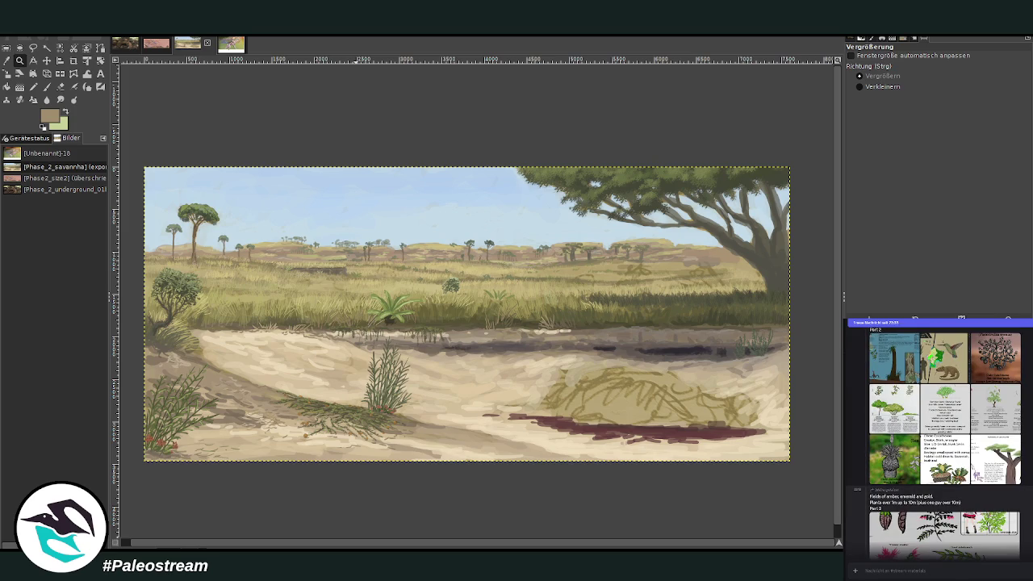
scroll(944, 443, "up", 2)
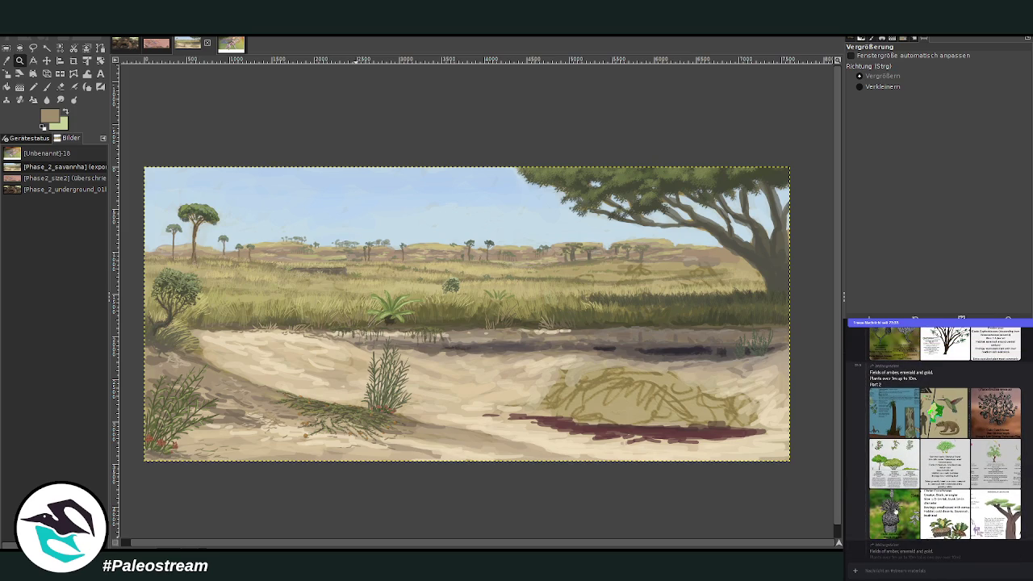
left_click(894, 510)
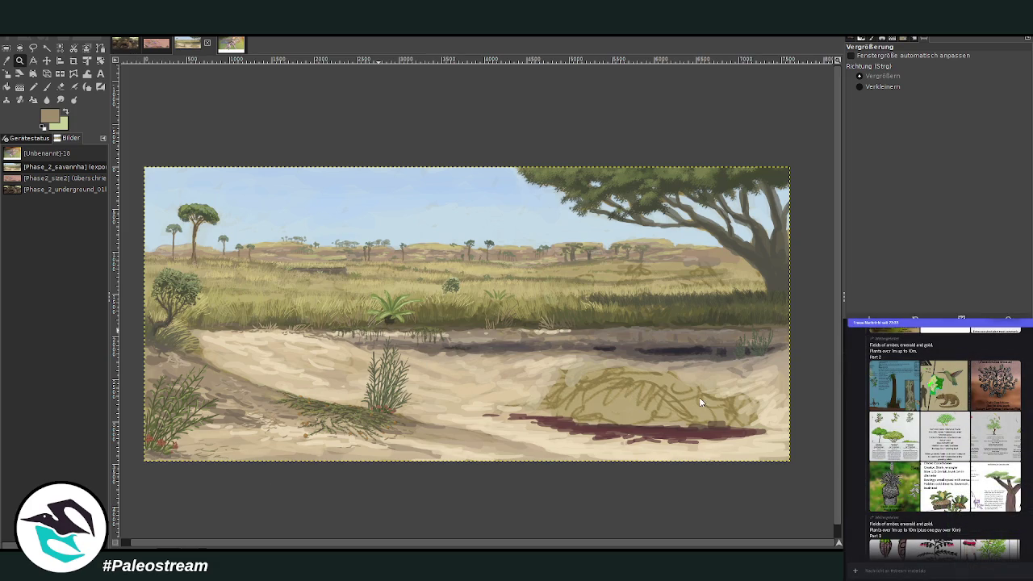
Paste the Flamethrower Tree reference image and zoom into the midground grassland.
key("ctrl+v")
left_click_drag(246, 196, 501, 359)
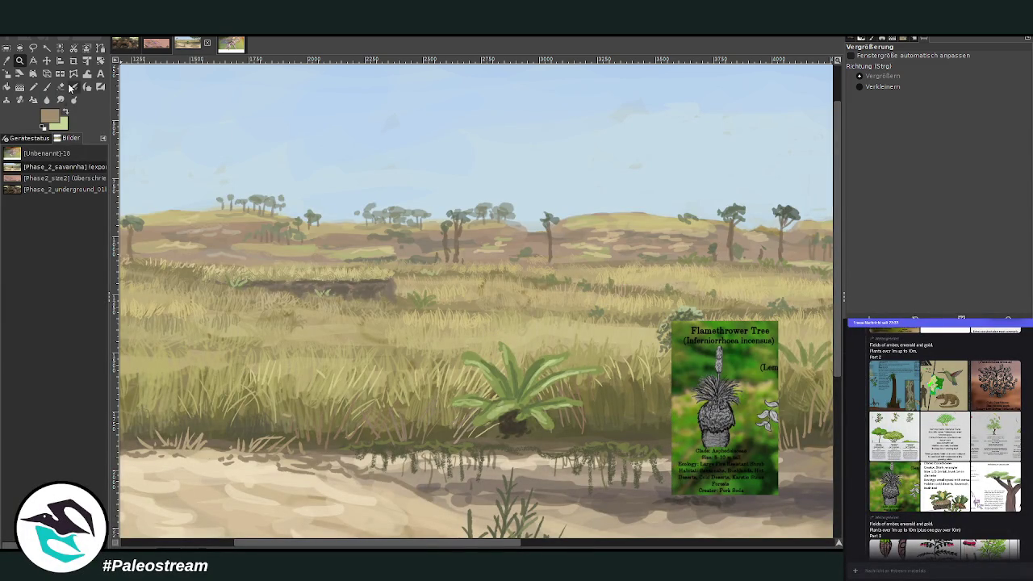
Pick a brown, shrink the brush to size 87, and shift the Flamethrower Tree card further left.
left_click(46, 87)
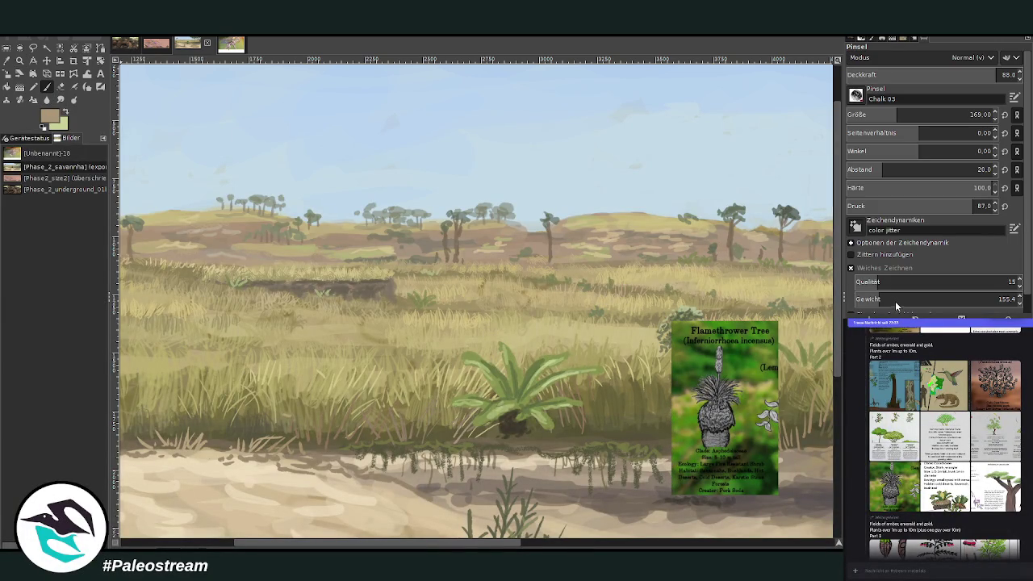
left_click(828, 242, "ctrl")
left_click(830, 246, "ctrl")
key("bracketleft")
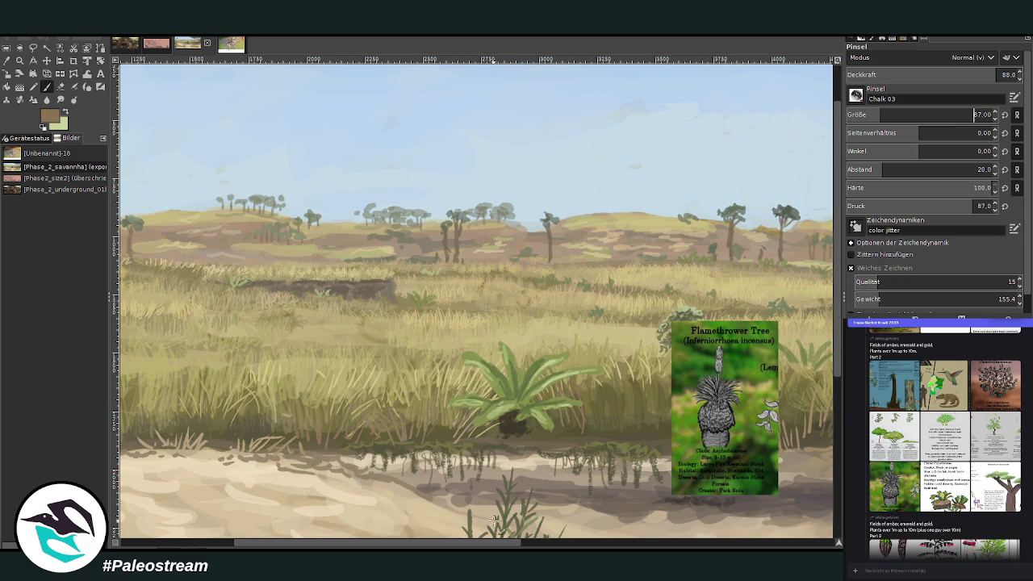
mouse_move(415, 547)
left_mouse_down()
mouse_move(356, 547)
mouse_move(413, 547)
left_mouse_up()
key("m")
left_click_drag(724, 410, 434, 401)
left_click_drag(387, 543, 321, 543)
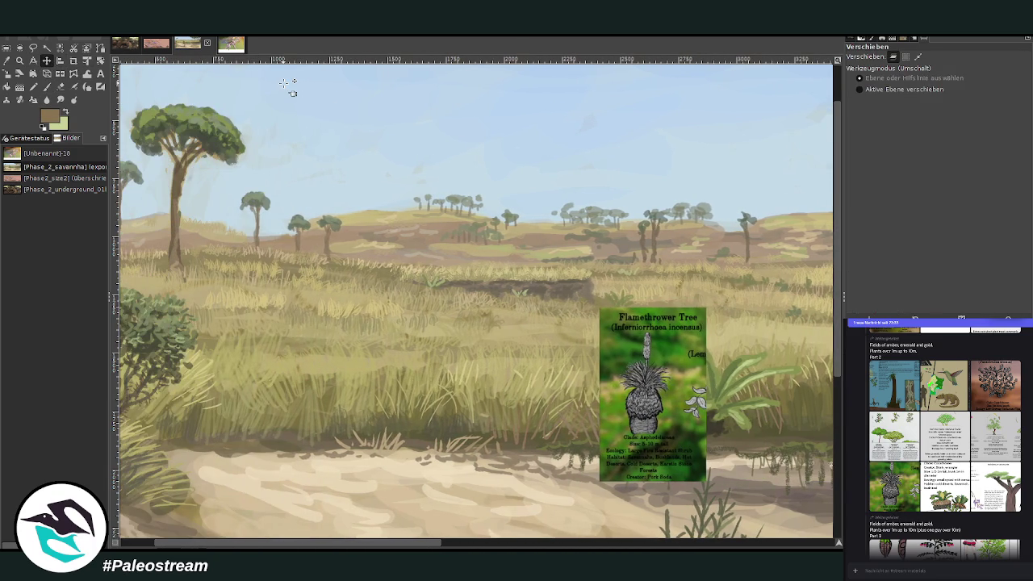
key("p")
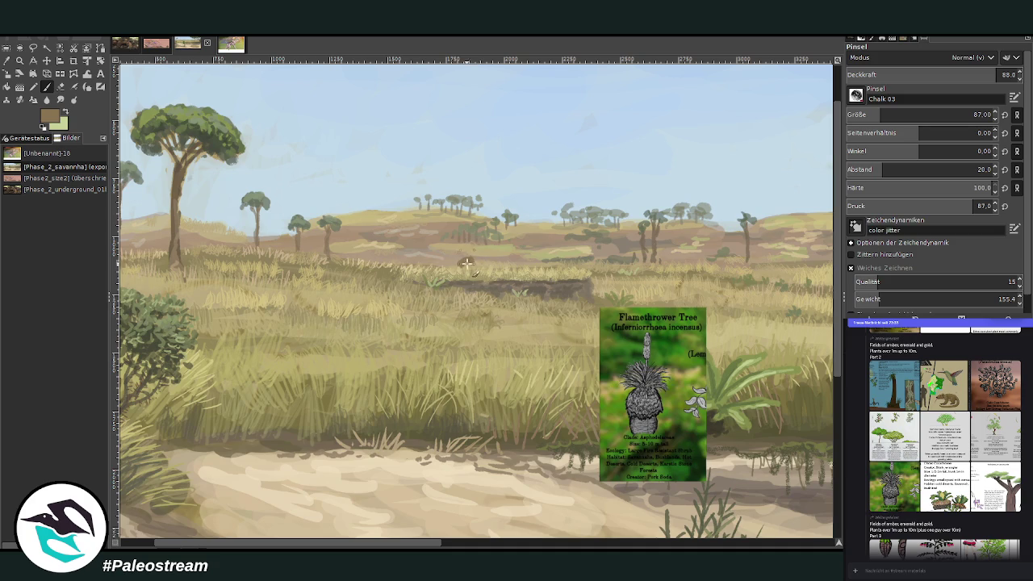
Dab four small brown shrubs along the distant hillside, then set the brush size to 27.
left_click(527, 256)
left_click(419, 263)
left_click(373, 255)
left_click(829, 274, "ctrl")
left_click(467, 262)
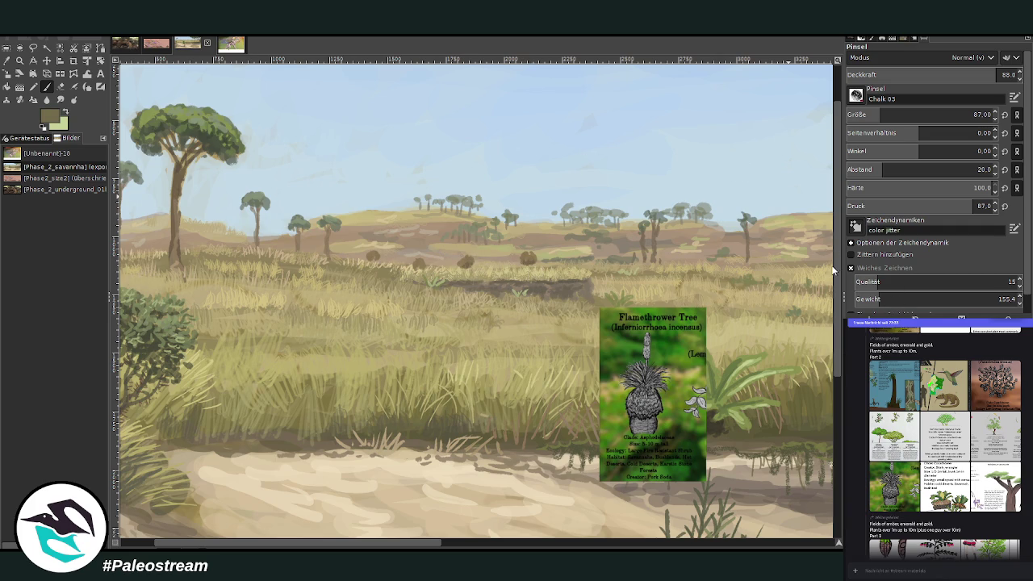
type("27")
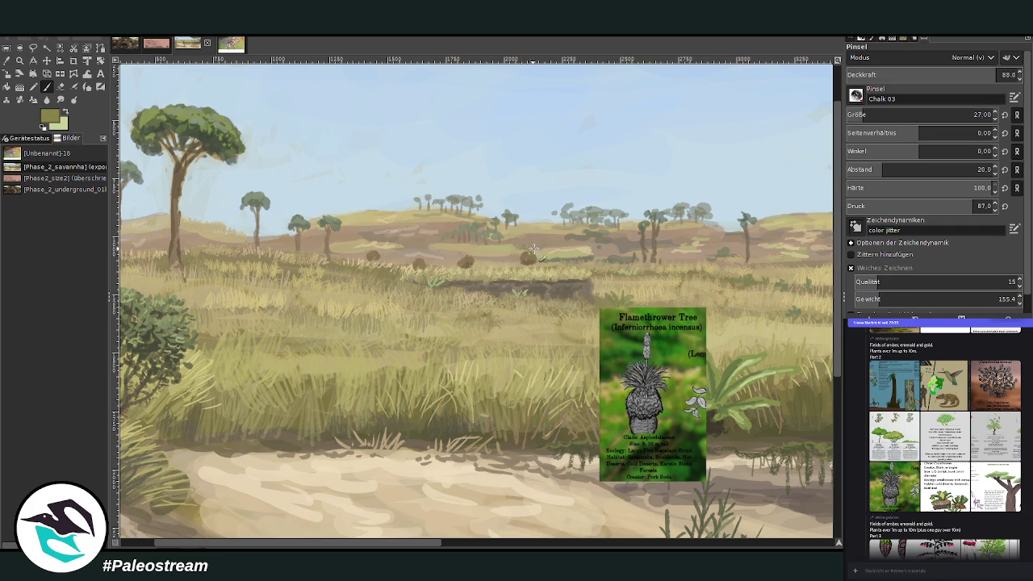
Paint small dark spiky shrubs with lighter and darker leaves on the distant hillside.
scroll(888, 115, "down", 9)
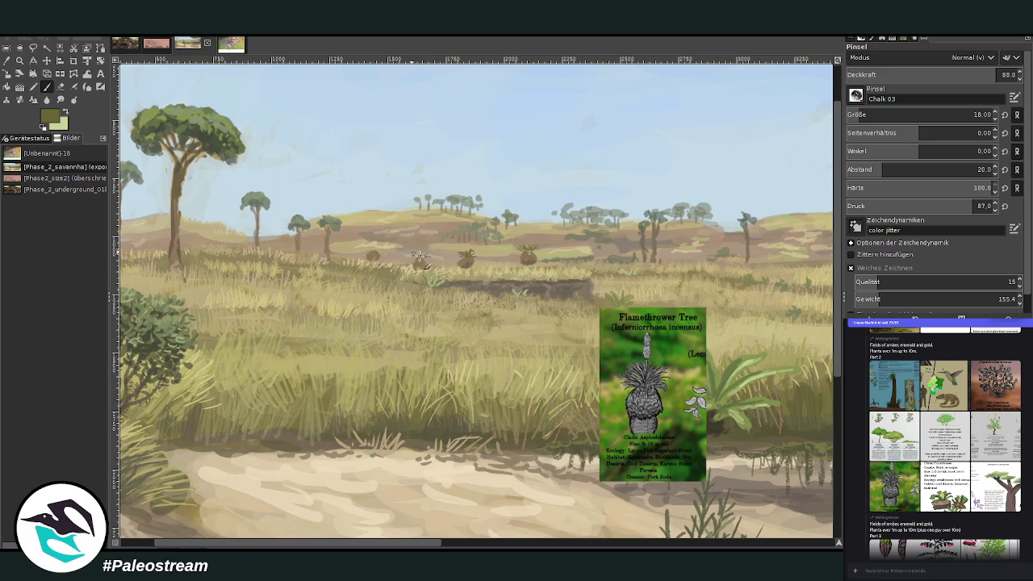
left_click_drag(414, 258, 423, 265)
left_click_drag(370, 247, 366, 248)
left_click_drag(526, 246, 529, 247)
scroll(871, 115, "up", 5)
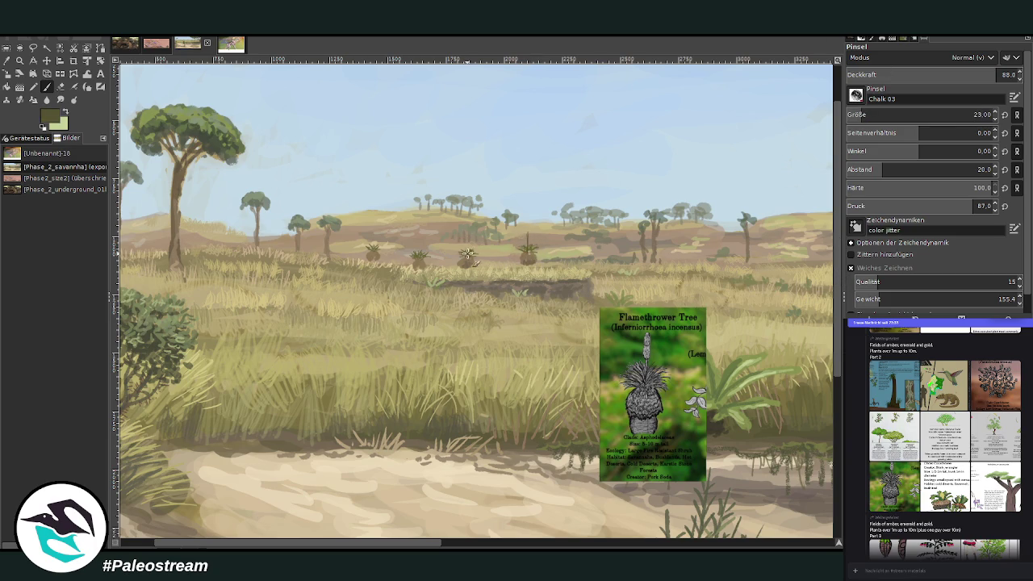
scroll(861, 114, "up", 17)
scroll(976, 75, "down", 12)
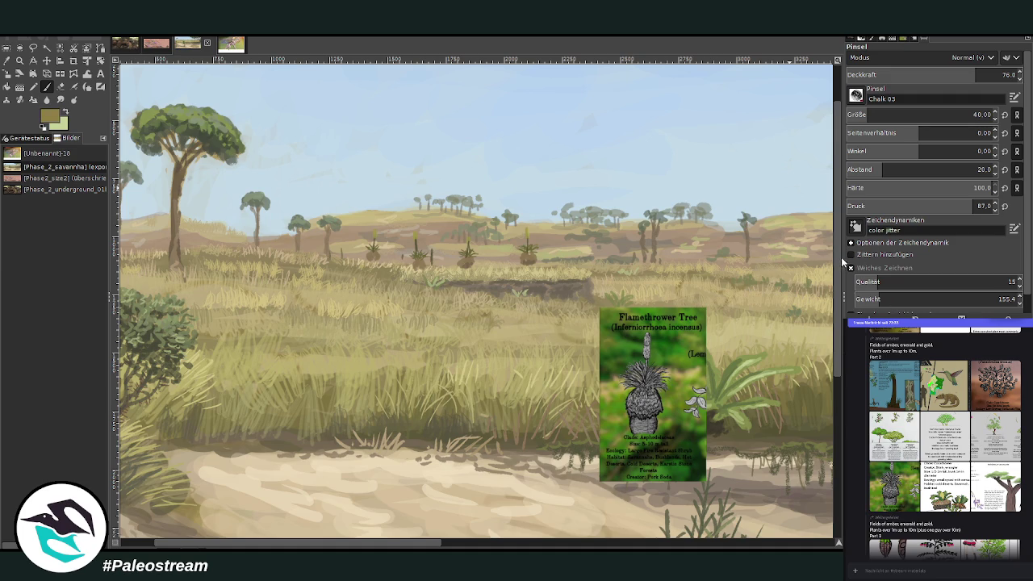
Add yellow flower spikes to the tips of the small distant plants.
left_click_drag(468, 251, 468, 241)
left_click(431, 248)
scroll(315, 275, "down", 2)
scroll(316, 274, "down", 1)
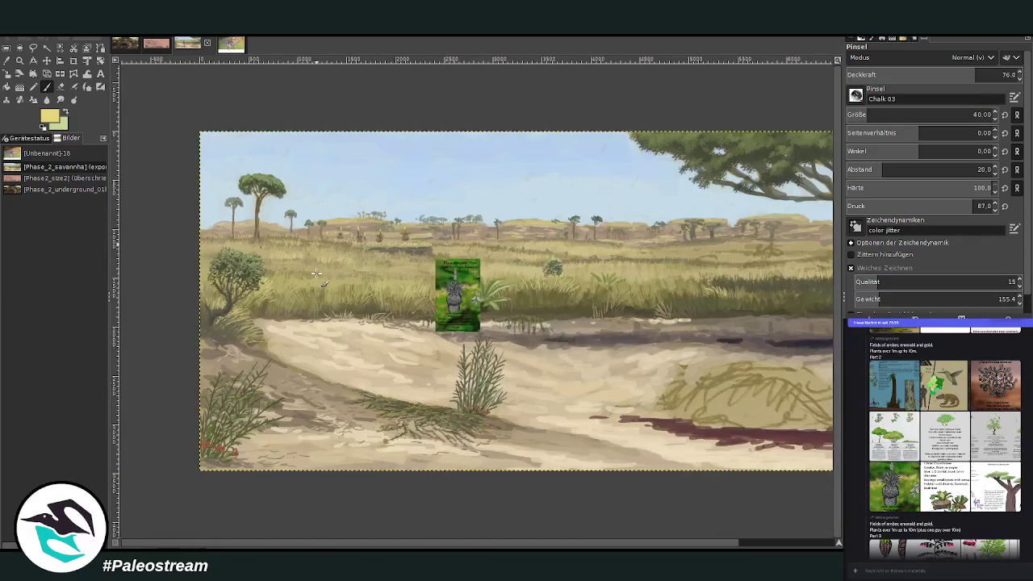
Zoom in near the Flamethrower card and dab small dark trees along the hill horizon.
key("z")
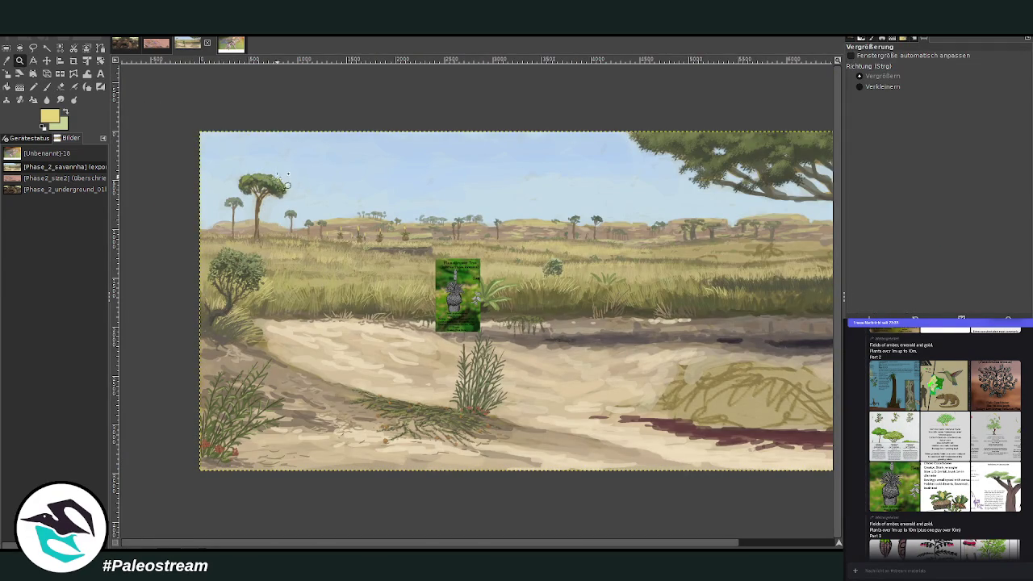
left_click_drag(280, 148, 533, 352)
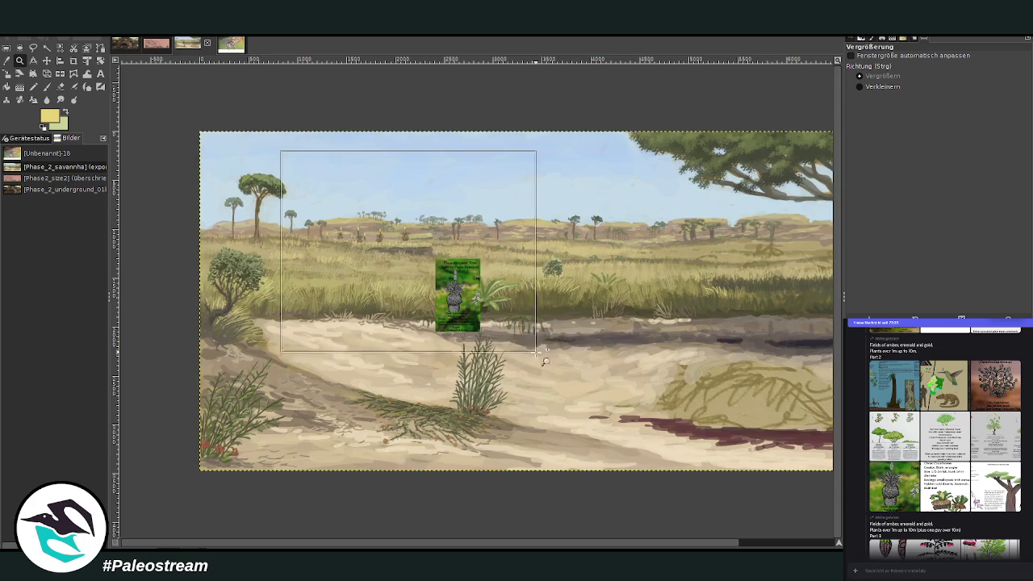
left_click_drag(406, 138, 675, 299)
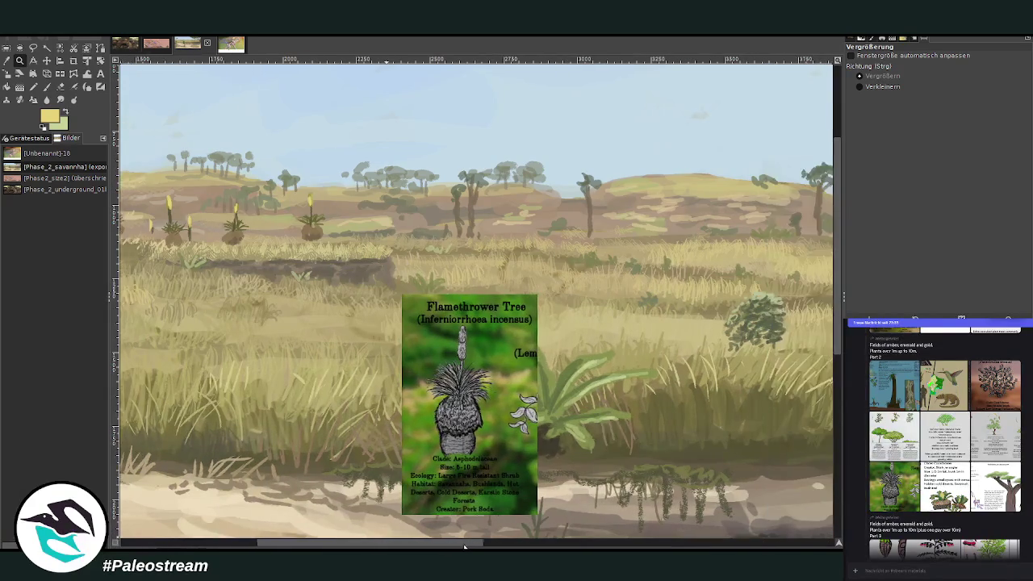
left_click(20, 84)
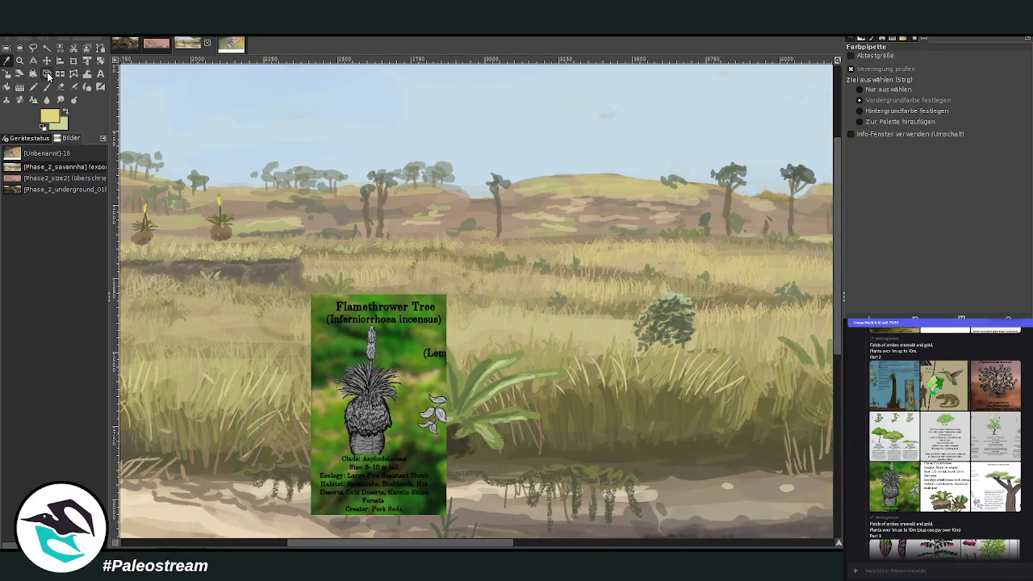
left_click(47, 87)
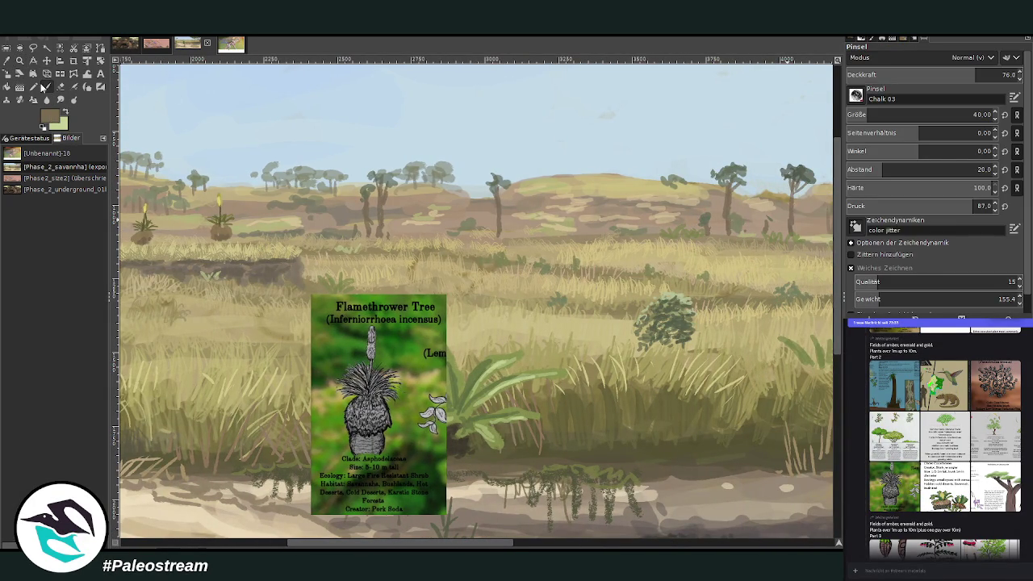
mouse_move(568, 184)
left_mouse_down()
mouse_move(565, 171)
mouse_move(611, 175)
left_mouse_up()
key("bracketleft")
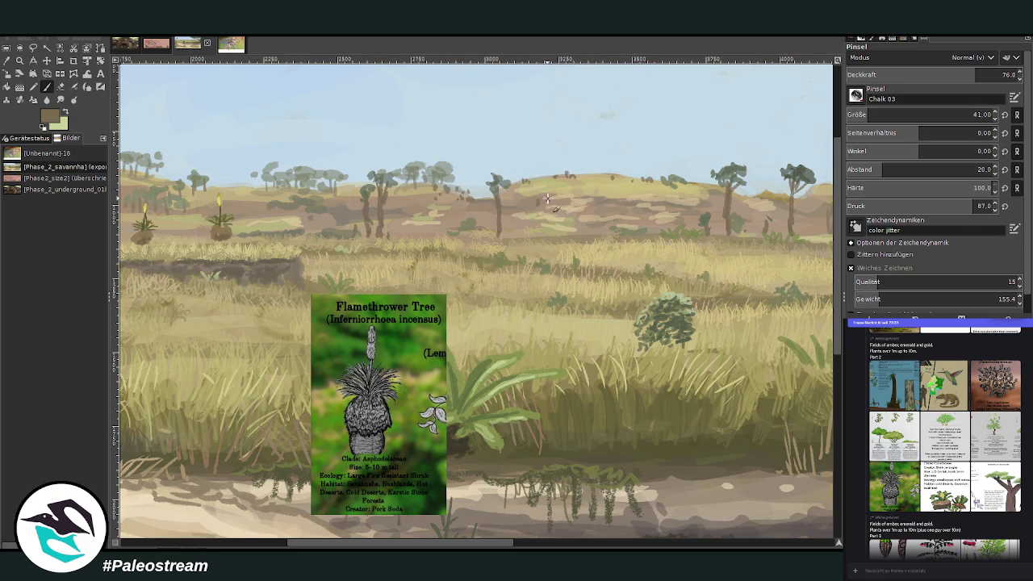
mouse_move(557, 196)
left_mouse_down()
mouse_move(588, 194)
mouse_move(534, 209)
left_mouse_up()
mouse_move(701, 202)
left_mouse_down()
mouse_move(697, 185)
mouse_move(674, 185)
left_mouse_up()
Pick light olive, light yellow and darker olive paint colours, then zoom out to the whole painting.
left_click(824, 262, "ctrl")
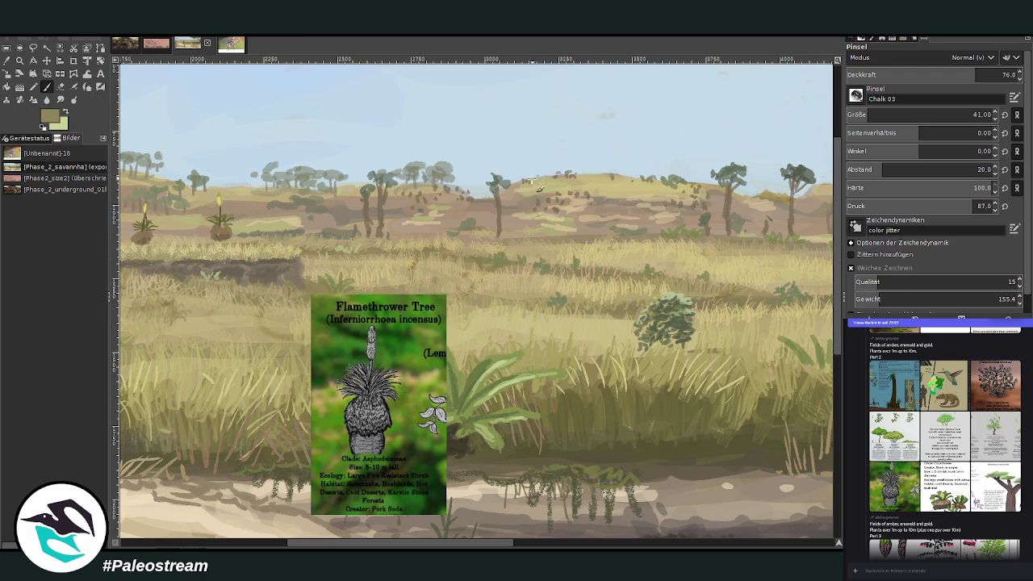
left_click(833, 242, "ctrl")
left_click(832, 241, "ctrl")
scroll(569, 507, "right", 5)
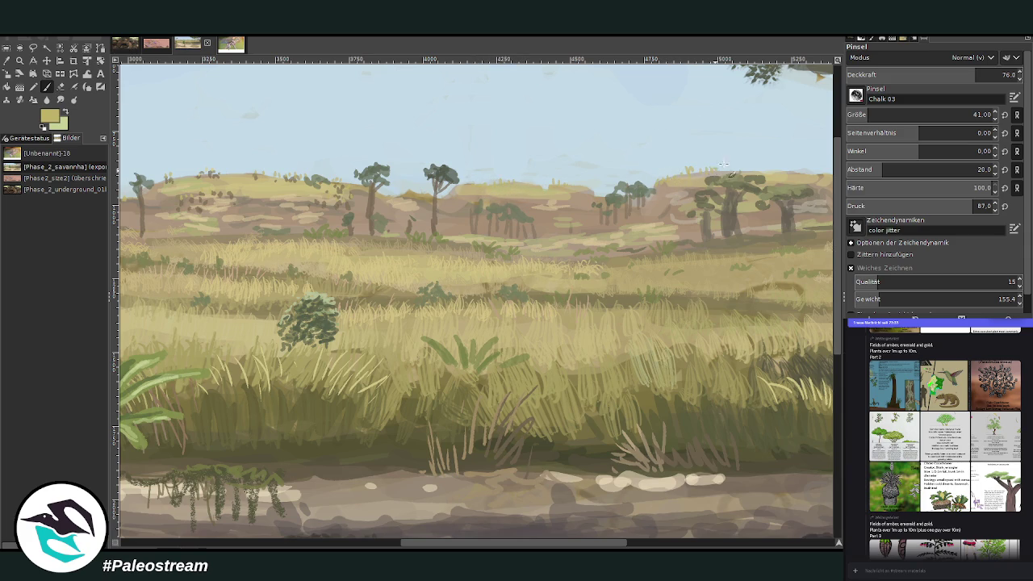
key("minus")
key("minus")
key("minus")
key("minus")
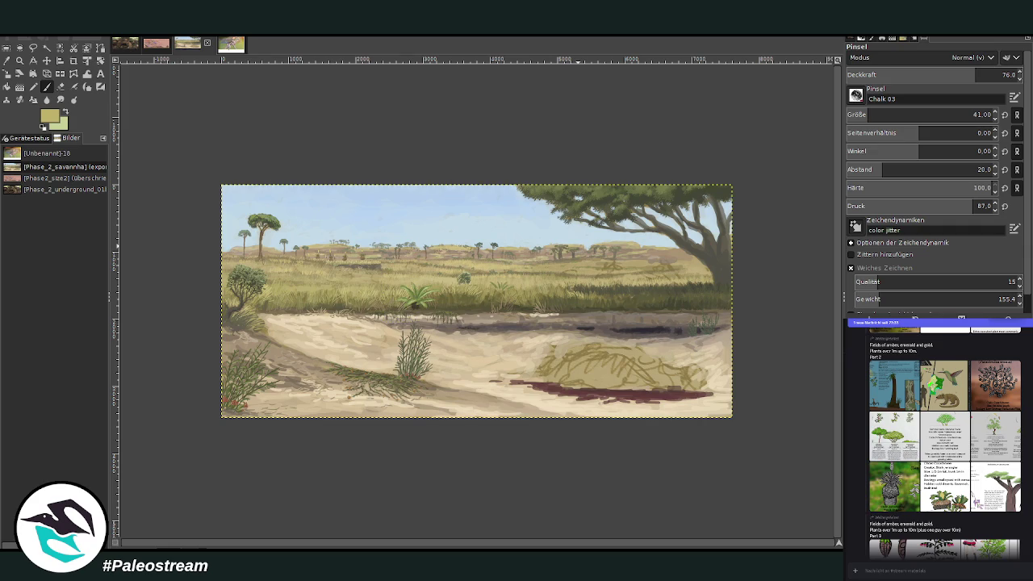
Enlarge the painting to fill the window and set the dark brush to size 299, opacity 96.5.
key("z")
left_click_drag(211, 178, 735, 434)
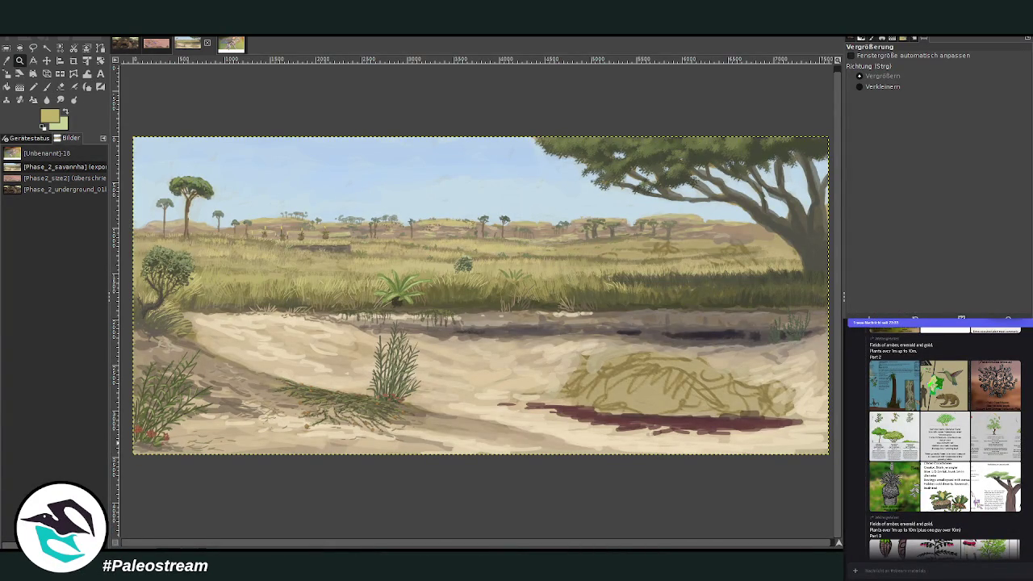
key("p")
left_click(818, 303, "ctrl")
left_click(969, 114)
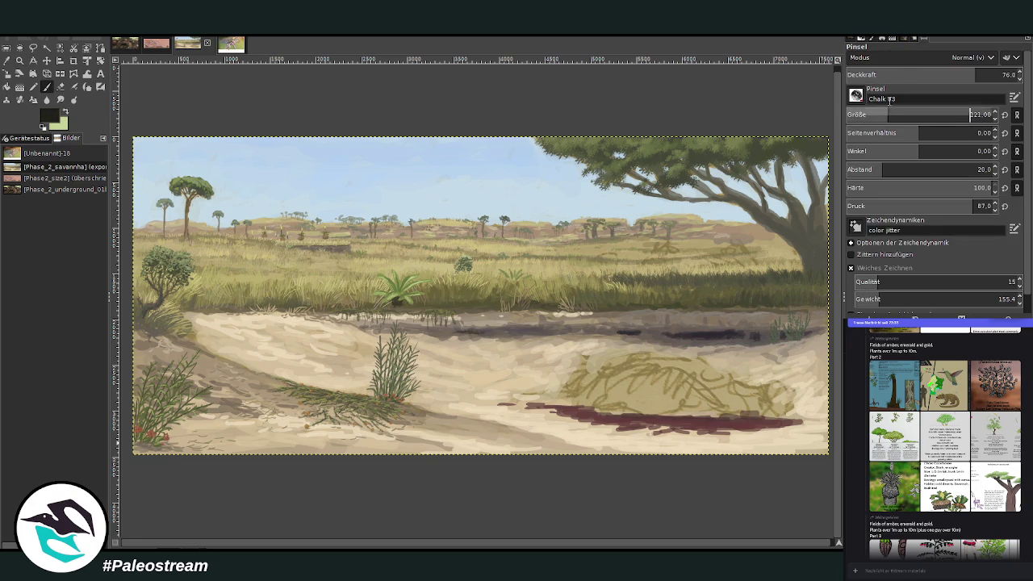
left_click(1004, 75)
left_click_drag(884, 115, 929, 115)
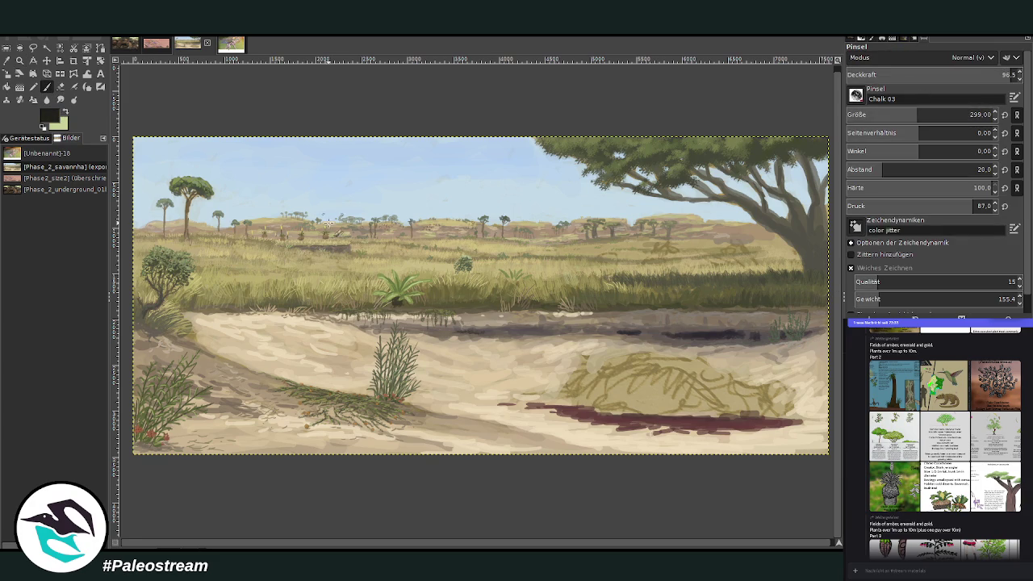
Hand-letter 'Walking the' in large dark strokes across the sky and grass.
left_click_drag(290, 192, 329, 179)
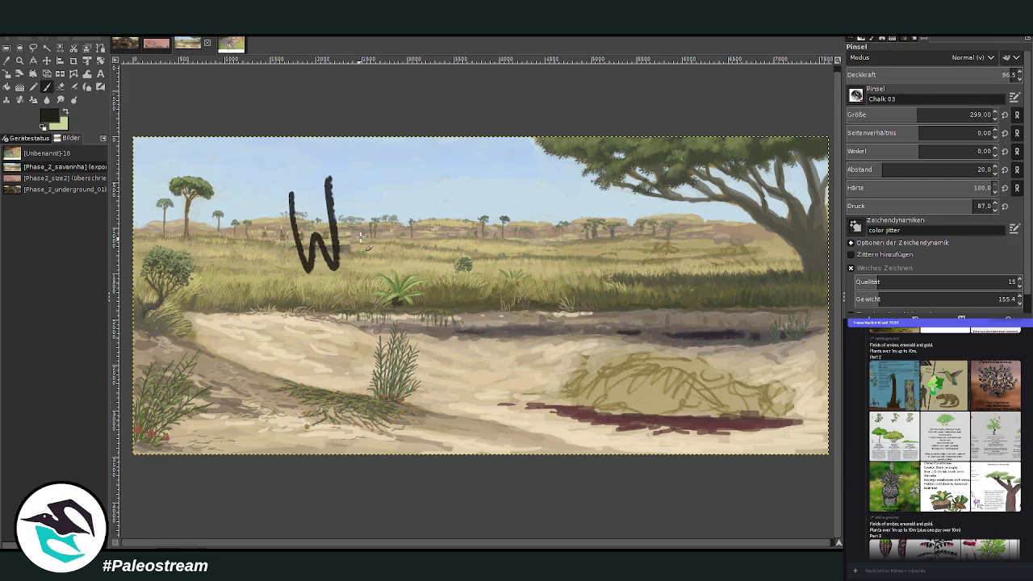
left_click_drag(372, 237, 388, 260)
left_click_drag(380, 189, 403, 257)
mouse_move(421, 187)
left_mouse_down()
mouse_move(436, 242)
mouse_move(476, 255)
mouse_move(513, 242)
mouse_move(518, 277)
left_mouse_up()
left_click(465, 213)
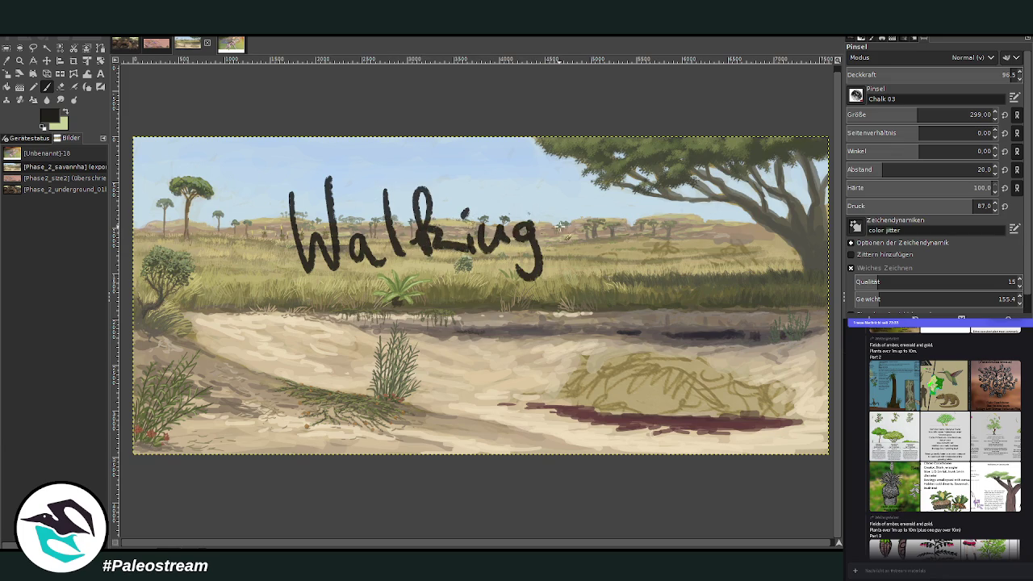
left_click_drag(587, 179, 594, 239)
mouse_move(568, 220)
left_mouse_down()
mouse_move(603, 216)
mouse_move(612, 249)
left_mouse_up()
mouse_move(613, 228)
left_mouse_down()
mouse_move(633, 252)
mouse_move(675, 242)
left_mouse_up()
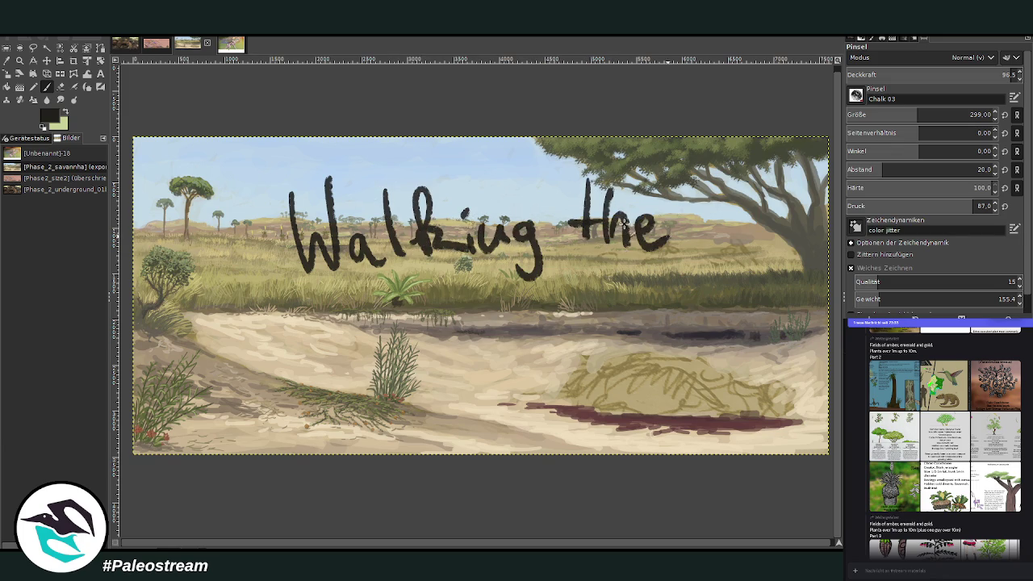
Write 'dog back in 10 min!' below it to complete the message.
left_click_drag(414, 307, 414, 327)
mouse_move(418, 278)
left_mouse_down()
mouse_move(422, 339)
mouse_move(445, 310)
mouse_move(475, 368)
left_mouse_up()
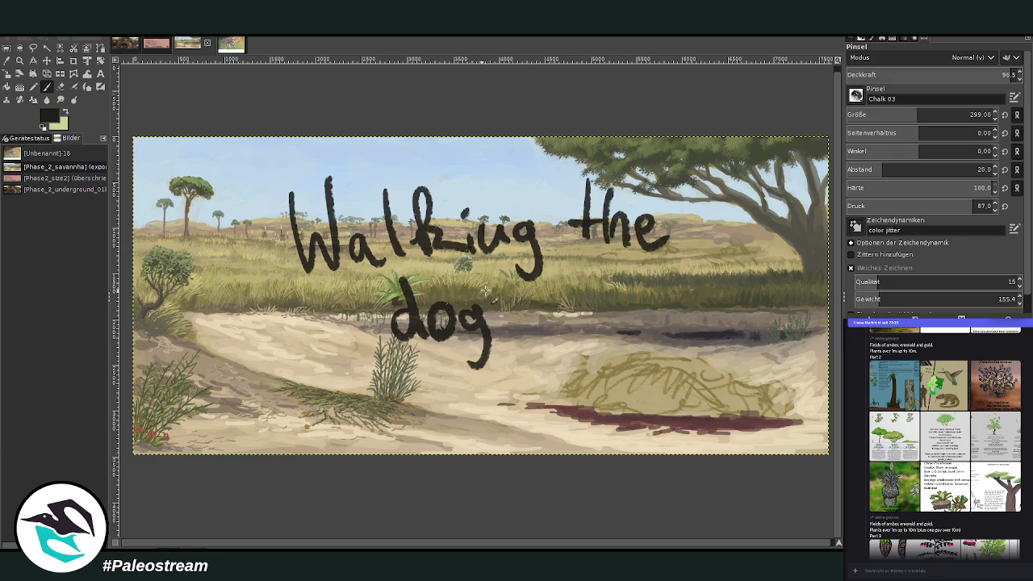
mouse_move(379, 360)
left_mouse_down()
mouse_move(399, 403)
mouse_move(440, 420)
mouse_move(476, 400)
left_mouse_up()
mouse_move(465, 354)
left_mouse_down()
mouse_move(456, 415)
mouse_move(524, 413)
left_mouse_up()
left_click_drag(514, 373, 555, 416)
left_click_drag(582, 379, 595, 406)
mouse_move(623, 363)
left_mouse_down()
mouse_move(691, 406)
mouse_move(735, 408)
mouse_move(750, 339)
left_mouse_up()
left_click(700, 373)
left_click(742, 405)
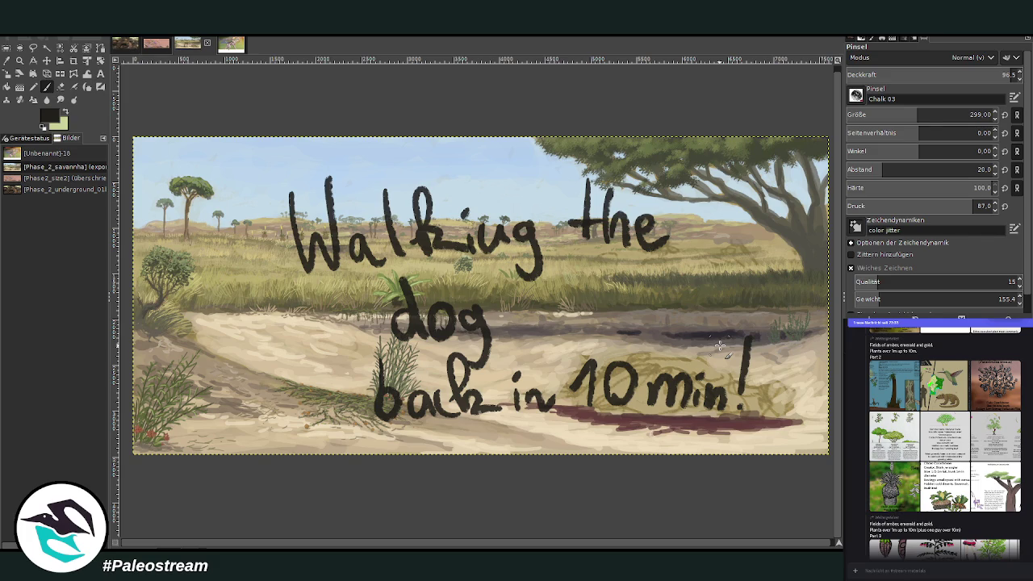
key("z")
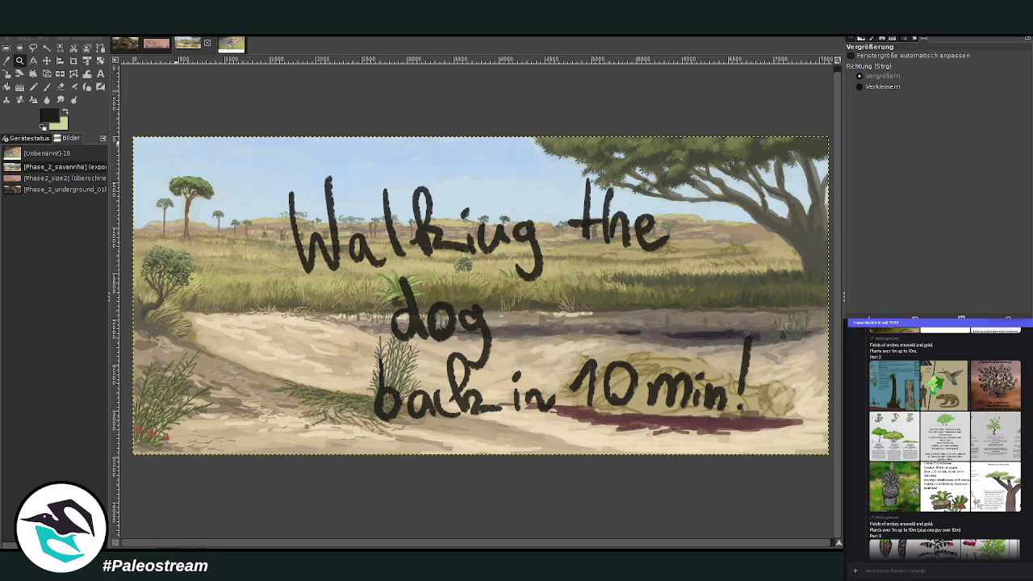
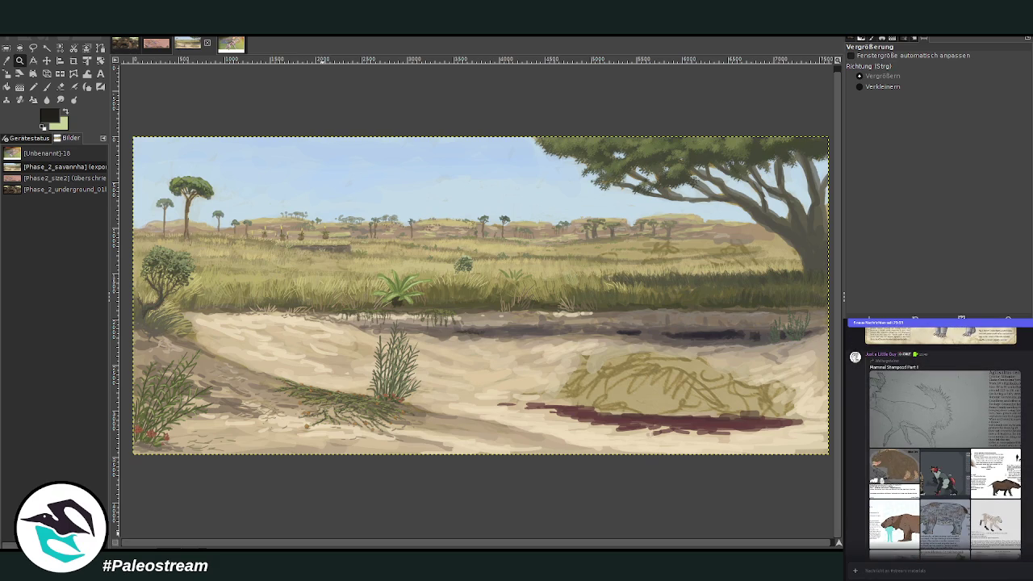
Look through creature reference sheets in the chat, including the Salpretherium info sheet.
left_click(995, 472)
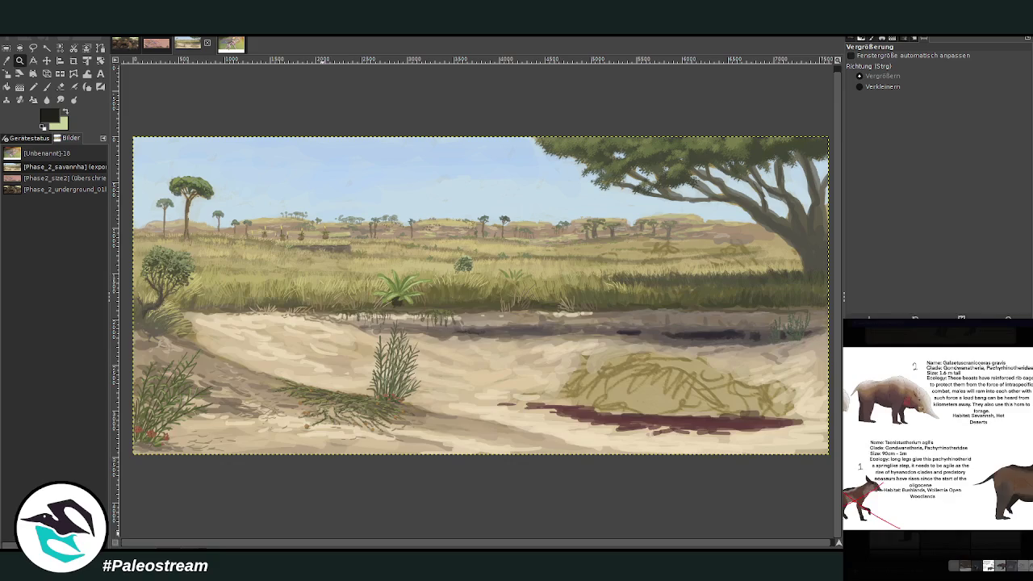
key("Escape")
scroll(935, 458, "down", 2)
left_click(894, 440)
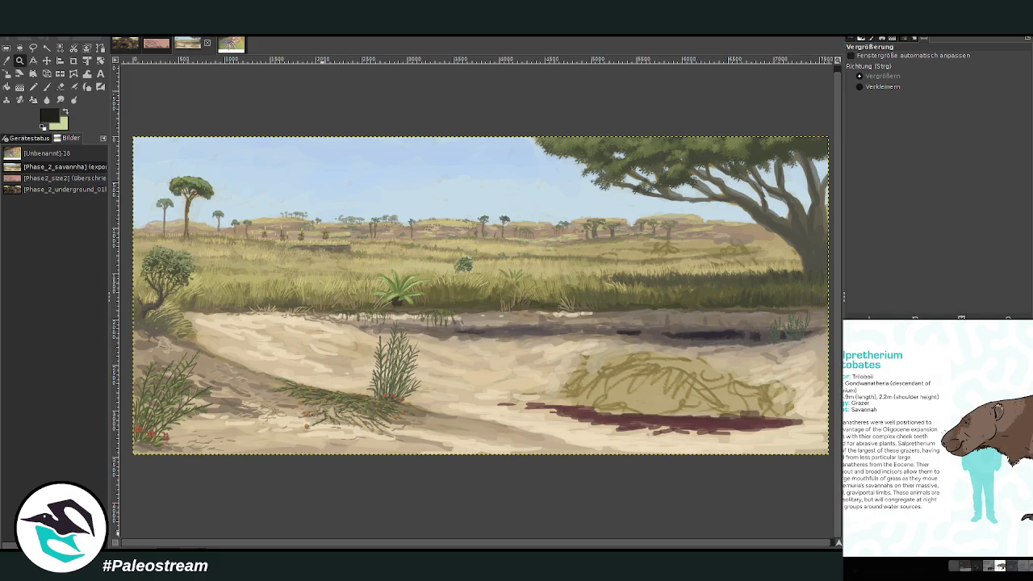
key("Escape")
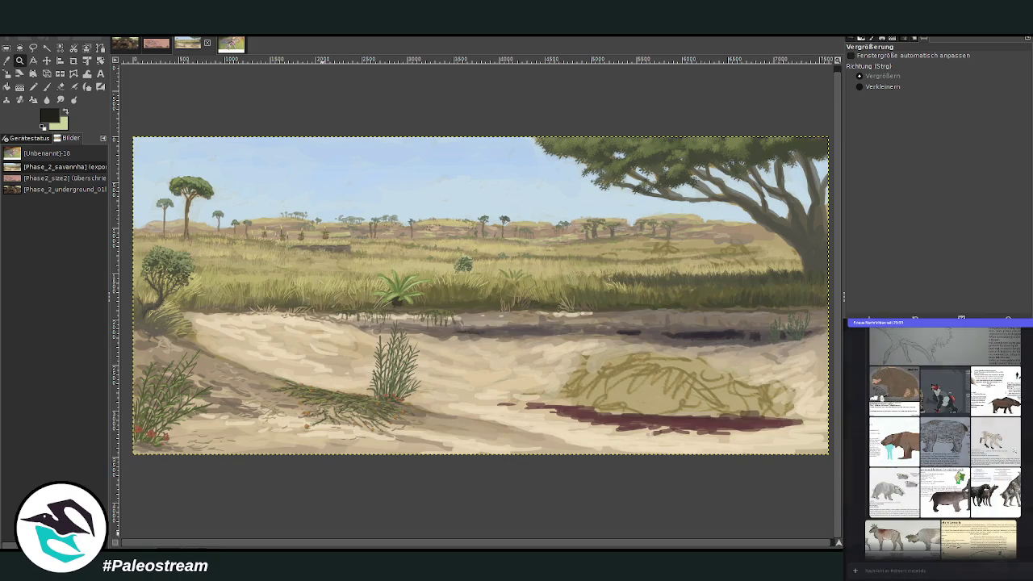
scroll(940, 436, "down", 2)
scroll(939, 435, "up", 1)
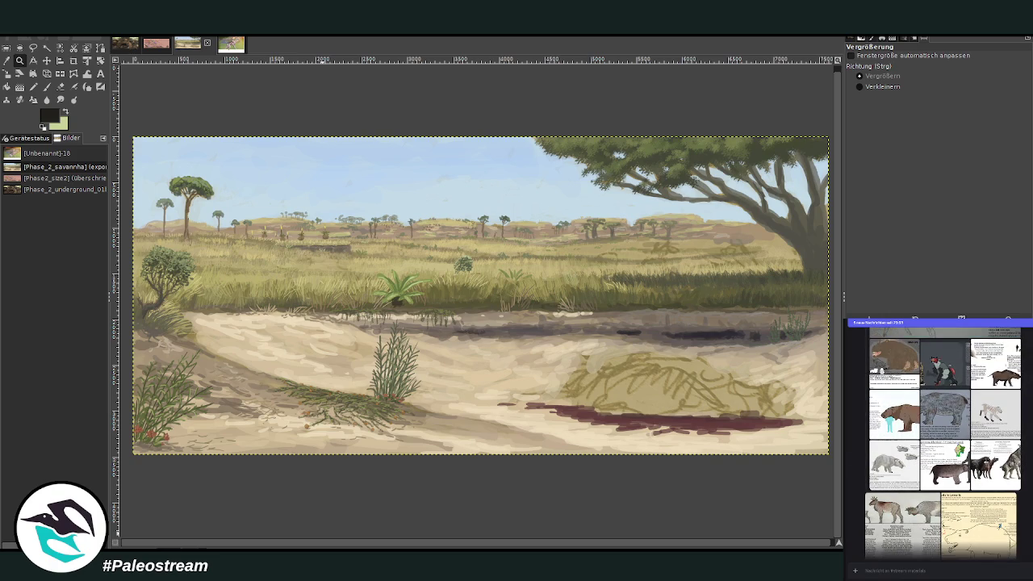
Check two more reference sheets, then bring up the Large fauna of Lemuria chart.
left_click(890, 500)
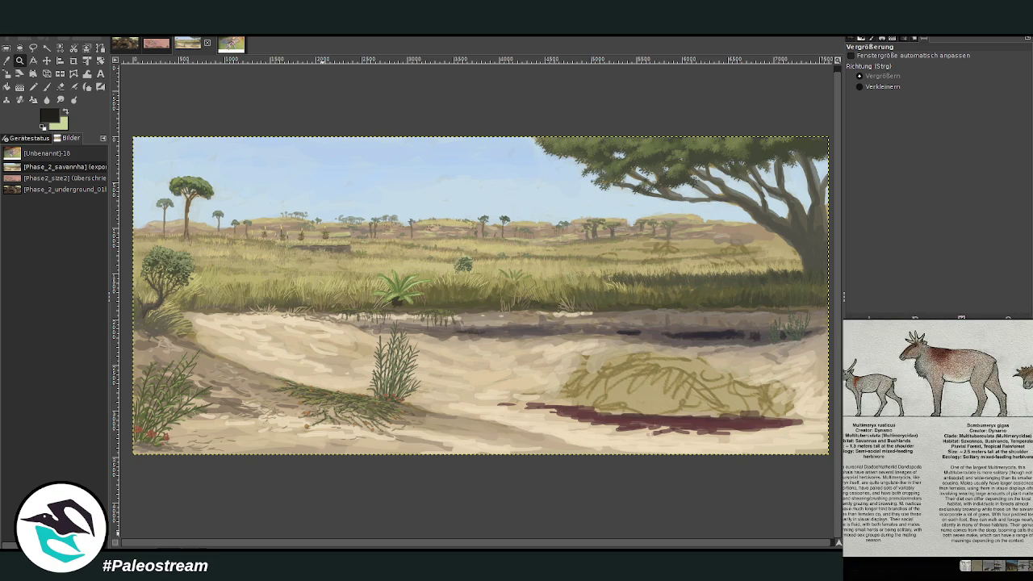
key("Escape")
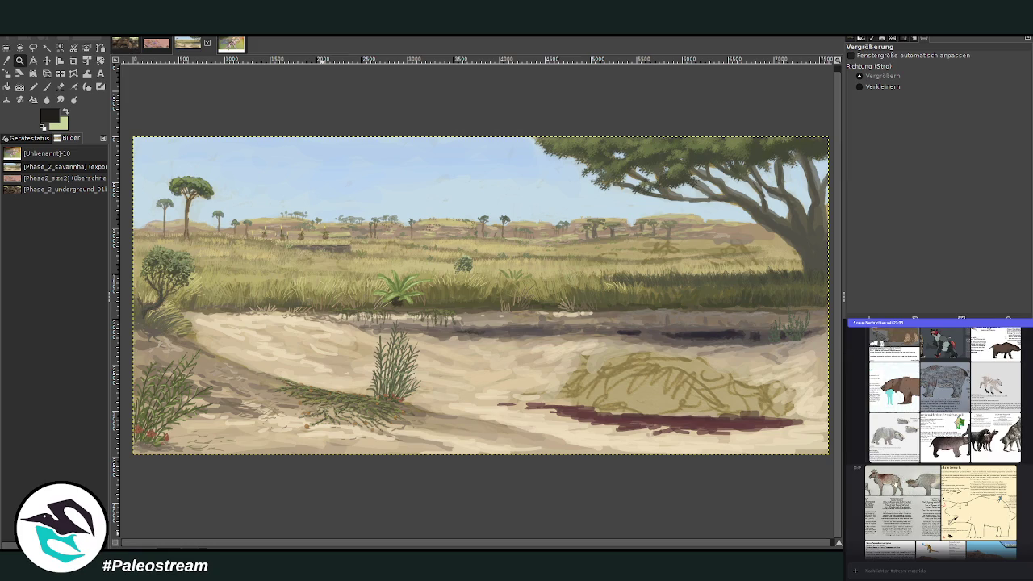
left_click(901, 496)
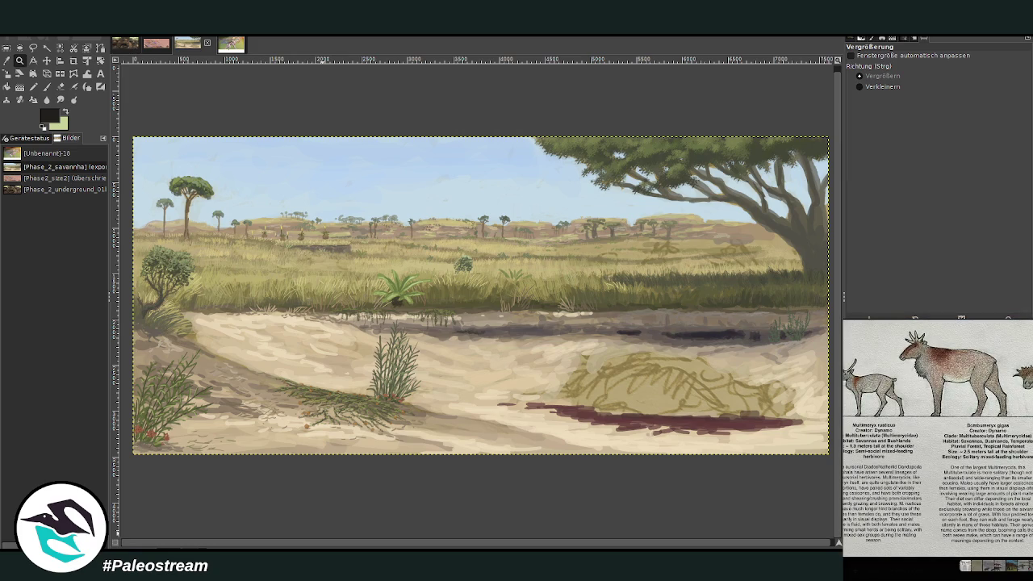
key("Escape")
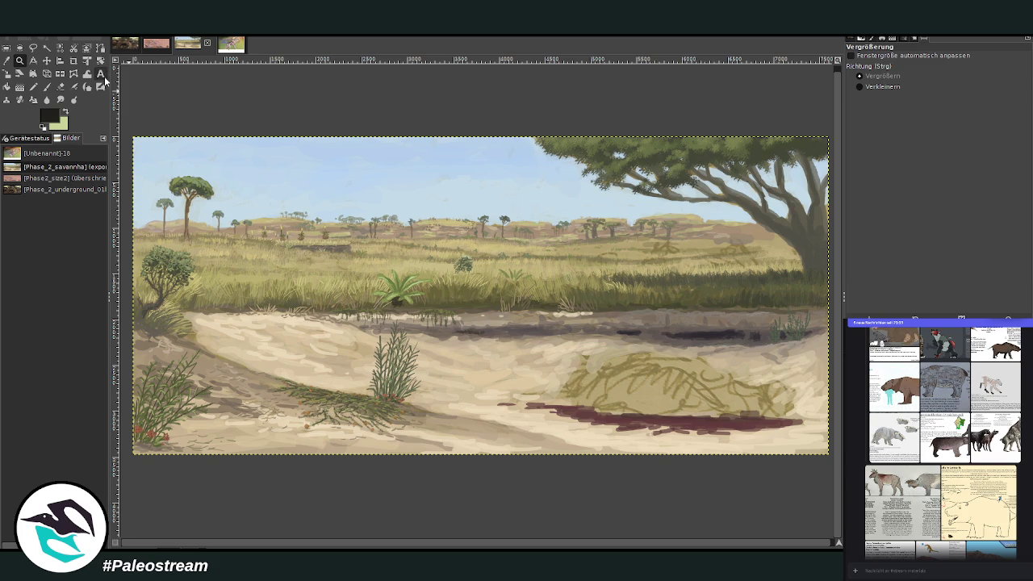
left_click(157, 44)
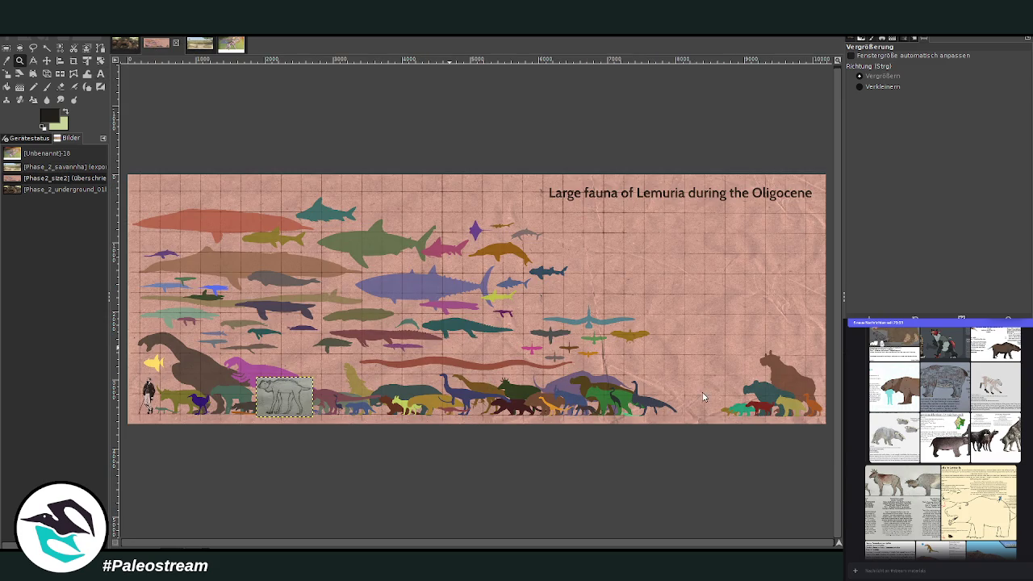
Paste the copied info card and crop it to just the Serratorhinus tricolor drawing.
key("ctrl+v")
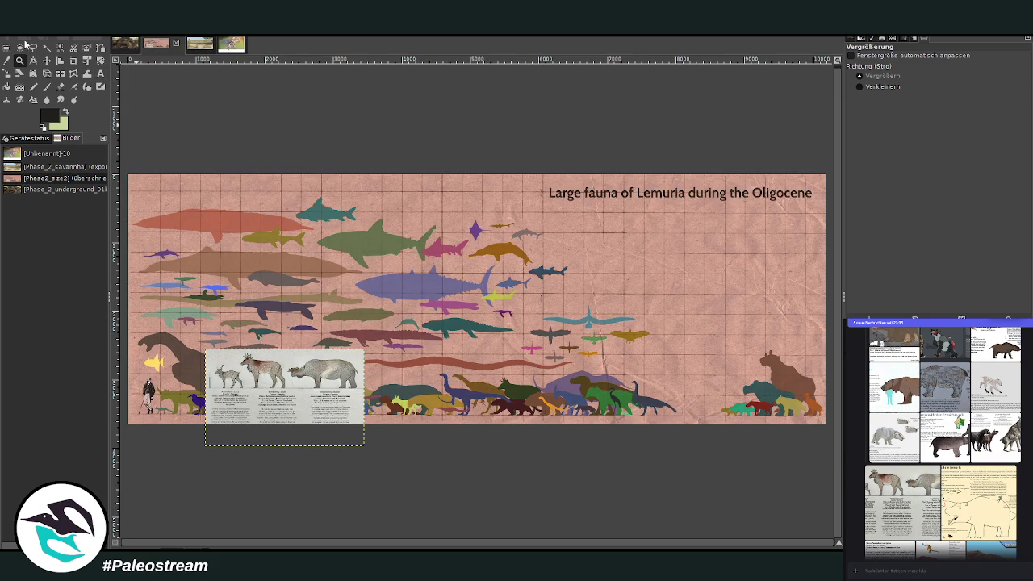
left_click_drag(269, 327, 405, 425)
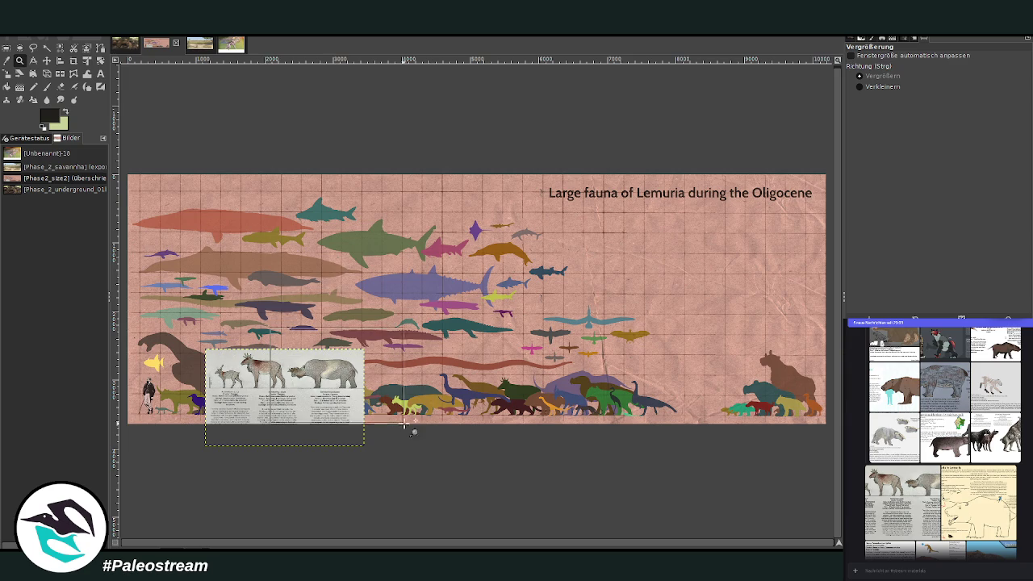
left_click(74, 60)
mouse_move(210, 207)
left_mouse_down()
mouse_move(402, 355)
mouse_move(579, 379)
left_mouse_up()
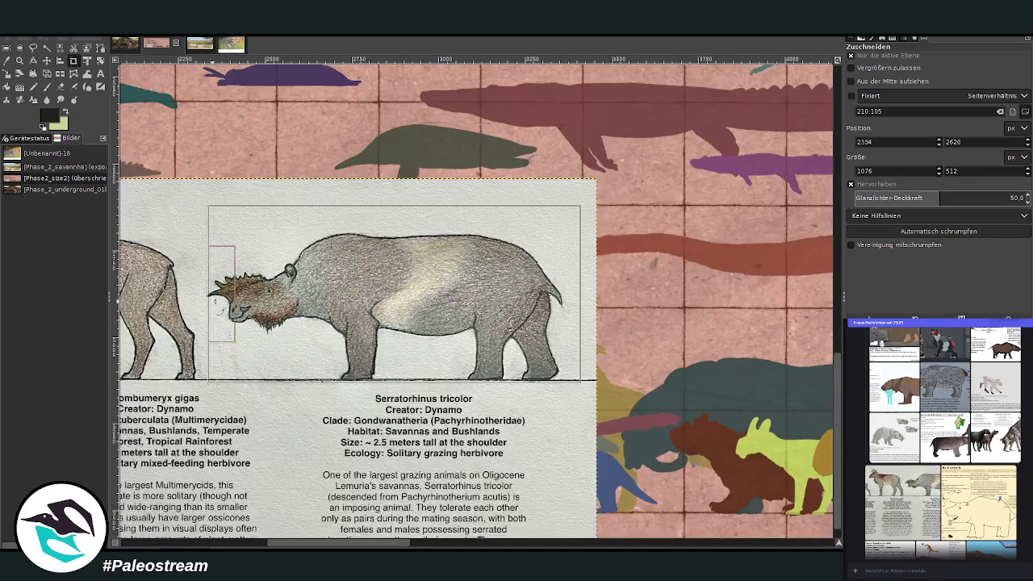
left_click_drag(217, 311, 211, 306)
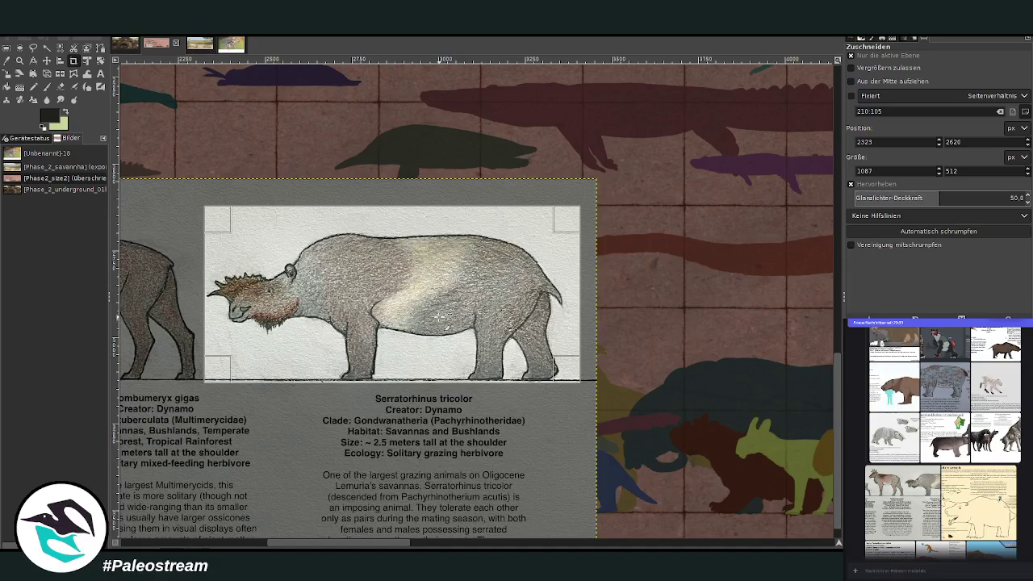
left_click_drag(444, 324, 439, 316)
left_click(7, 73)
Scale the cropped Serratorhinus drawing up to about 1759 × 829 pixels.
left_click(405, 291)
left_click_drag(396, 287, 428, 303)
left_click_drag(236, 222, 299, 250)
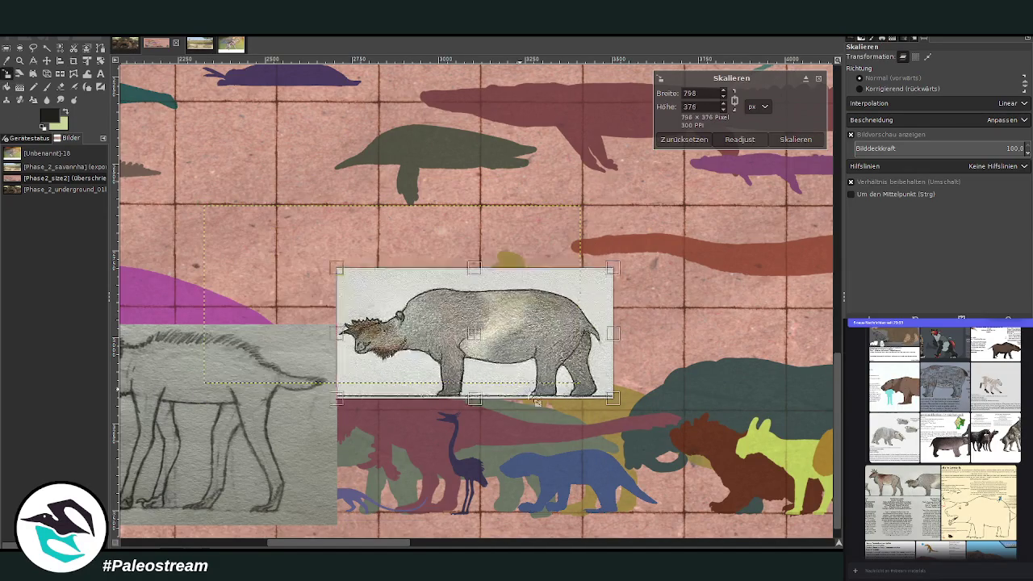
mouse_move(470, 386)
left_mouse_down()
mouse_move(604, 436)
mouse_move(598, 454)
left_mouse_up()
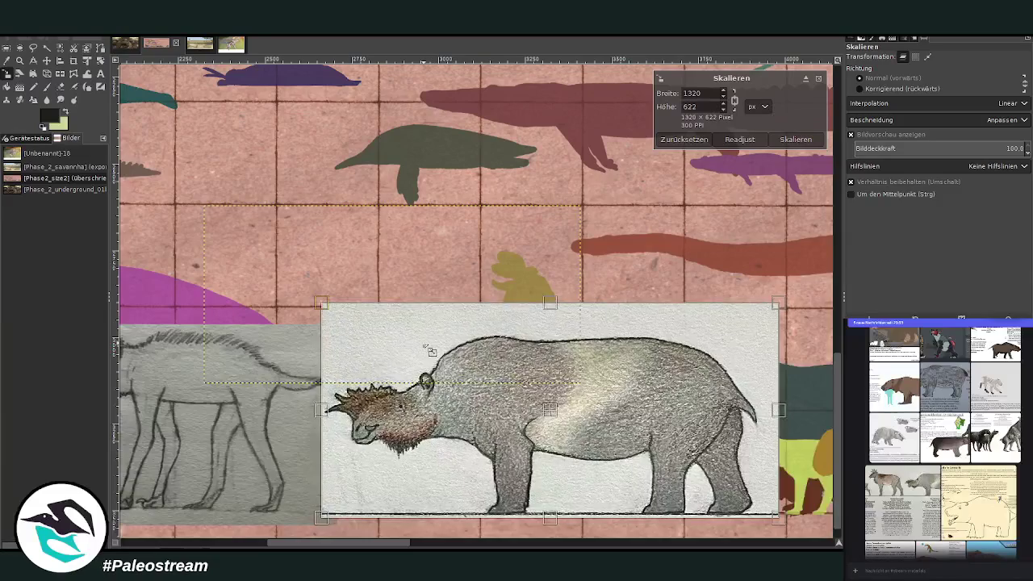
left_click_drag(559, 422, 626, 424)
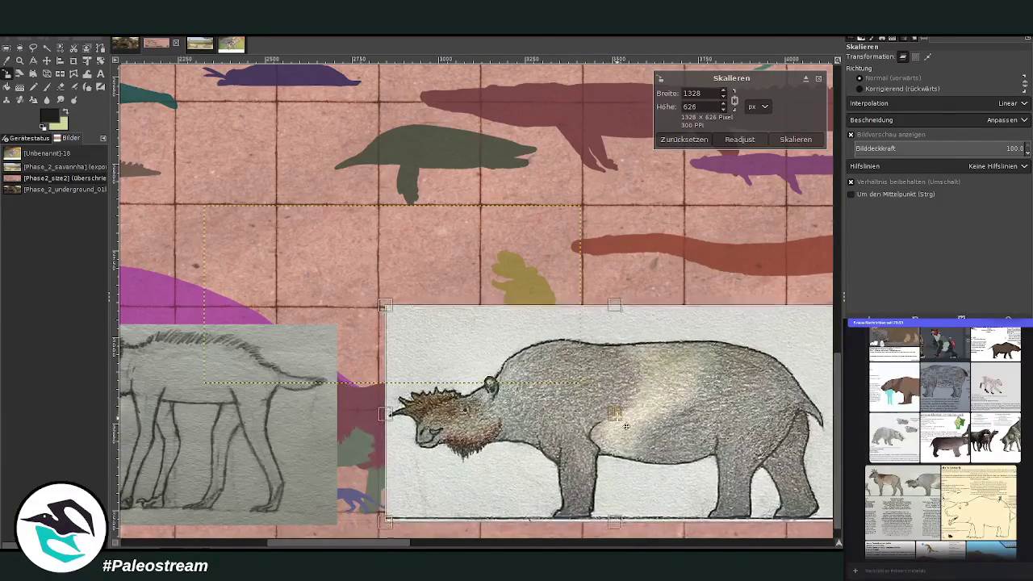
left_click_drag(557, 388, 380, 340)
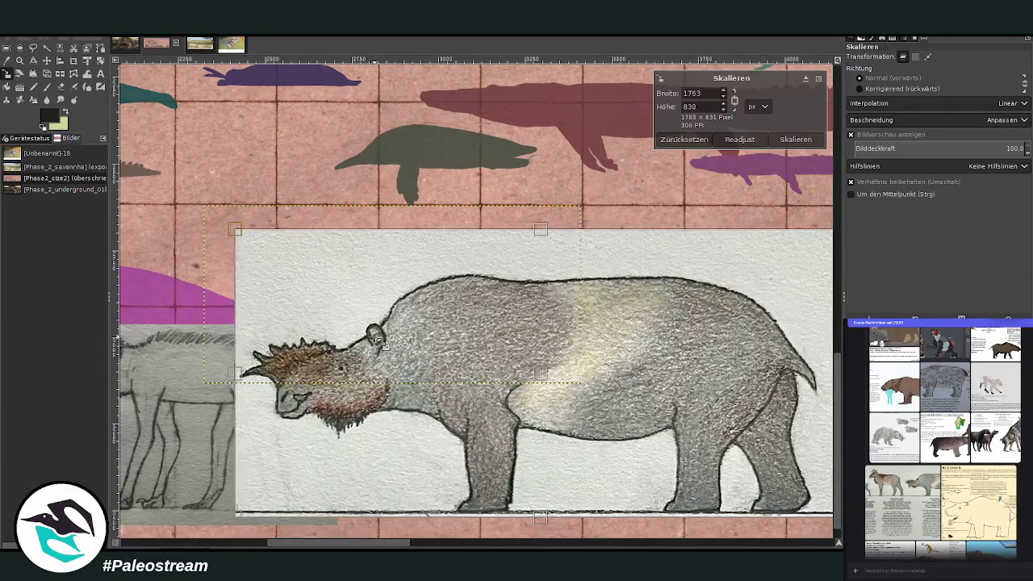
left_click(796, 139)
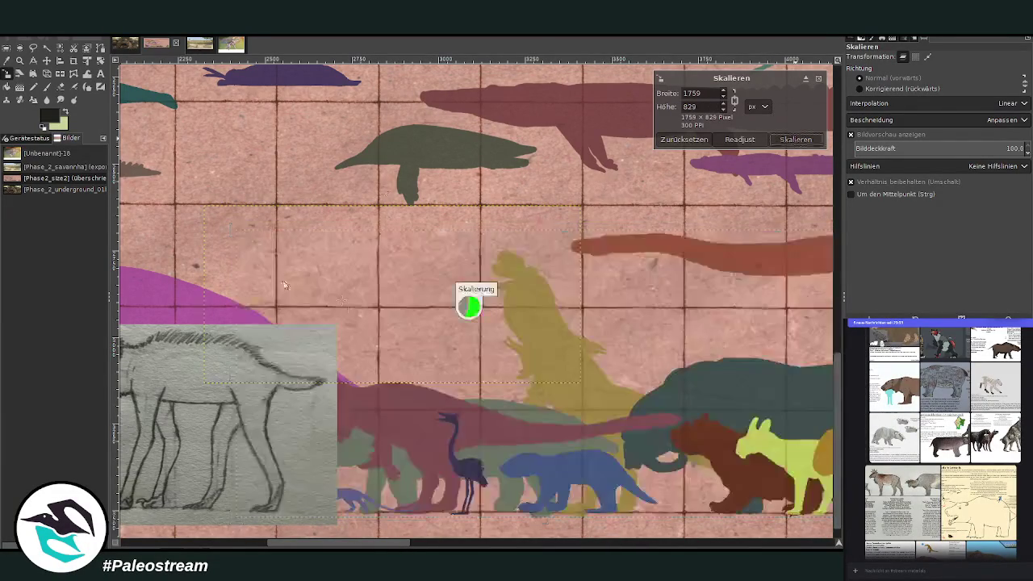
left_click(19, 60)
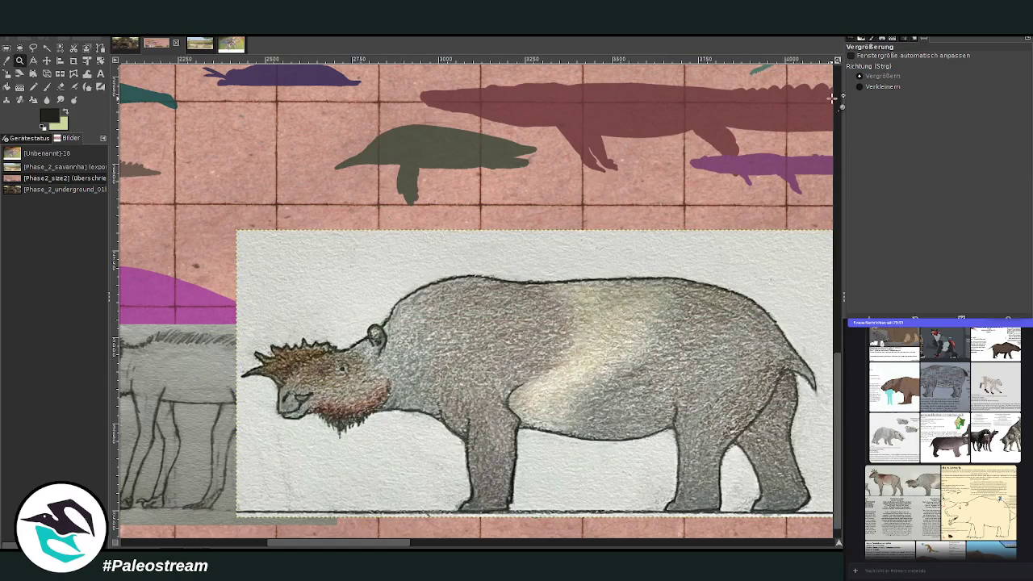
Enlarge the Serratorhinus drawing to about 1904×898 and move it left beside the human figure.
left_click(864, 87)
left_click(726, 153)
left_click(718, 153)
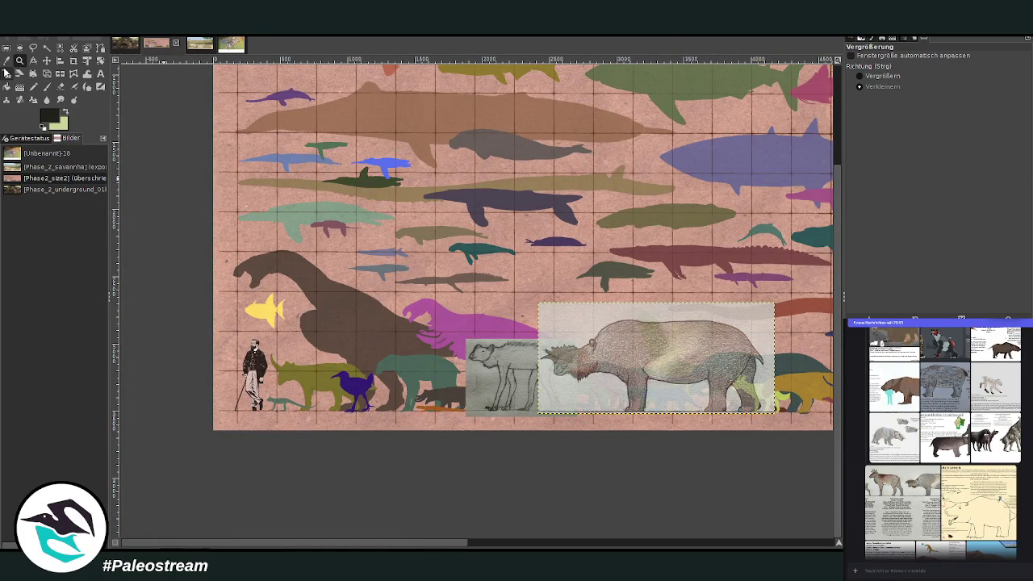
left_click(7, 74)
left_click(631, 339)
left_click_drag(617, 331, 597, 320)
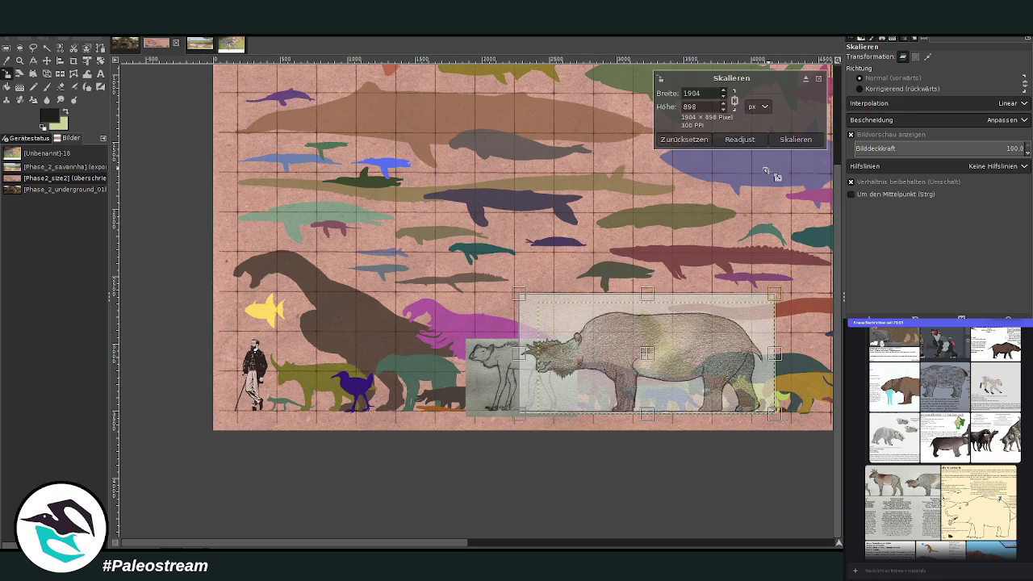
left_click(795, 138)
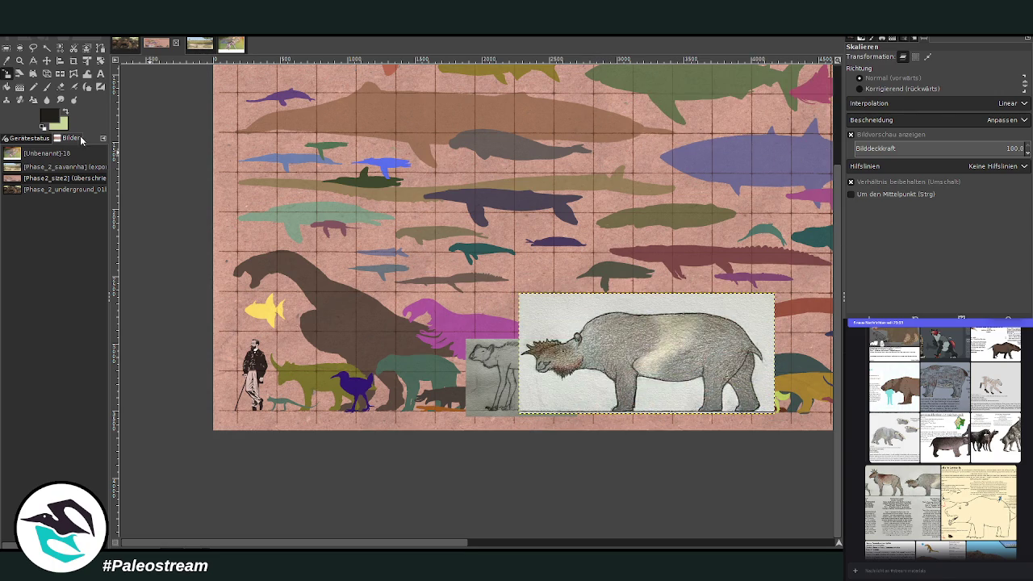
left_click(47, 60)
left_click_drag(594, 314, 367, 311)
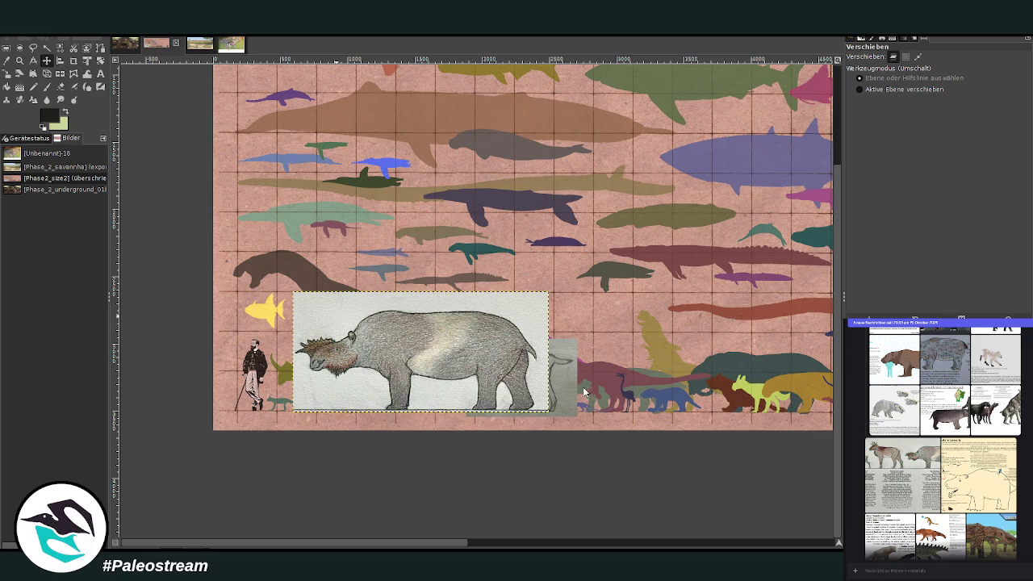
Paste the creature sheet, crop it to the animal, tilt it about -6° and flip it horizontally.
key("ctrl+v")
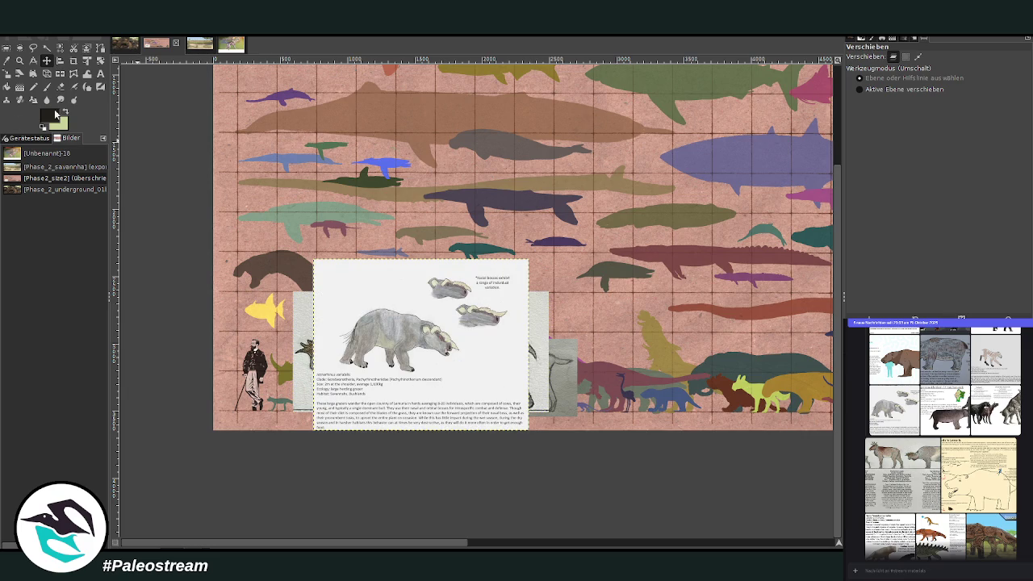
left_click(75, 61)
left_click_drag(332, 307, 464, 375)
key("Return")
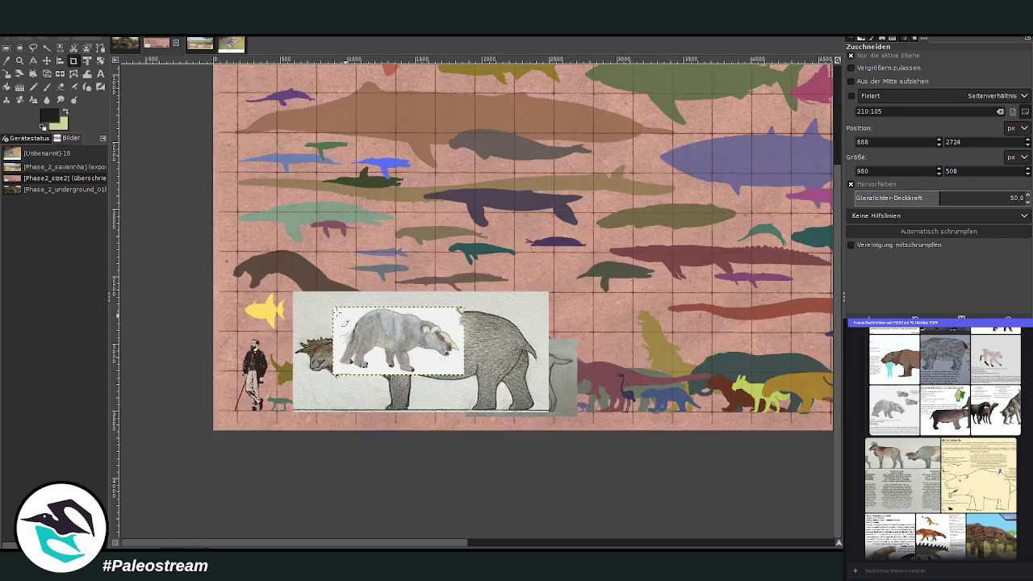
key("shift+r")
left_click_drag(379, 380, 349, 342)
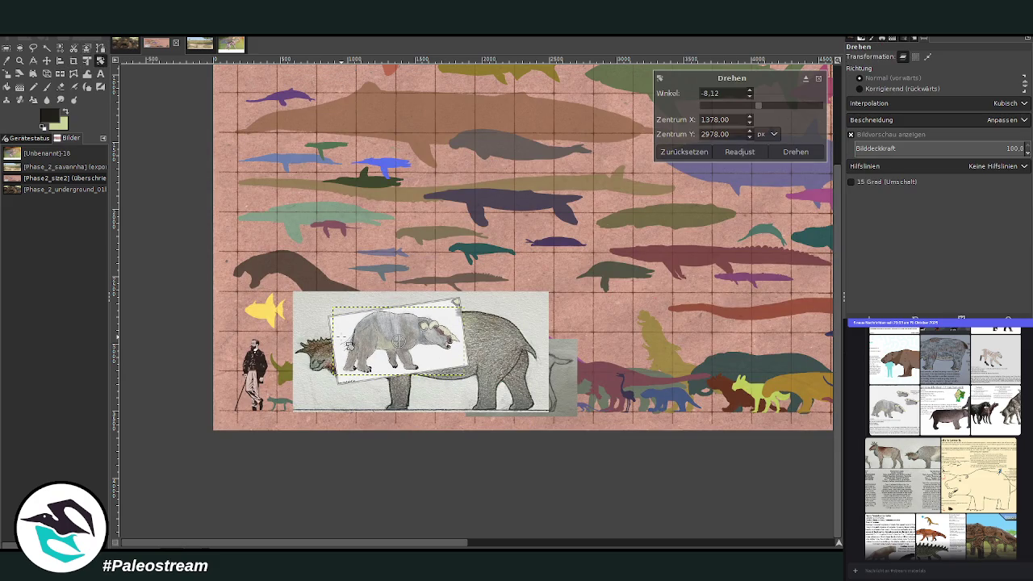
left_click(808, 153)
left_click(67, 75)
left_click(376, 300)
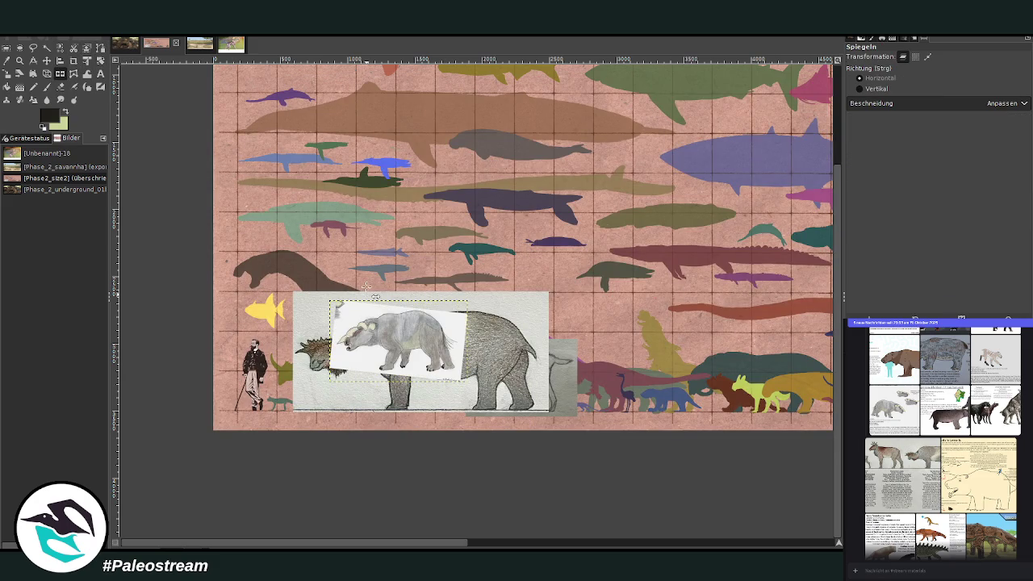
Scale the mirrored animal to about 1427×844 and lay it over the Serratorhinus drawing.
key("shift+s")
left_click(376, 342)
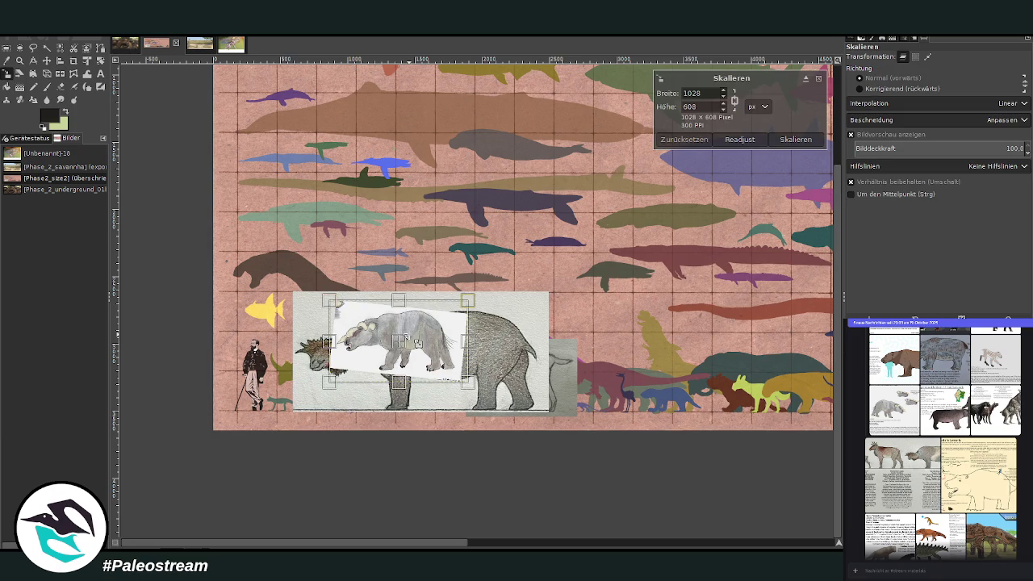
left_click_drag(409, 348, 674, 389)
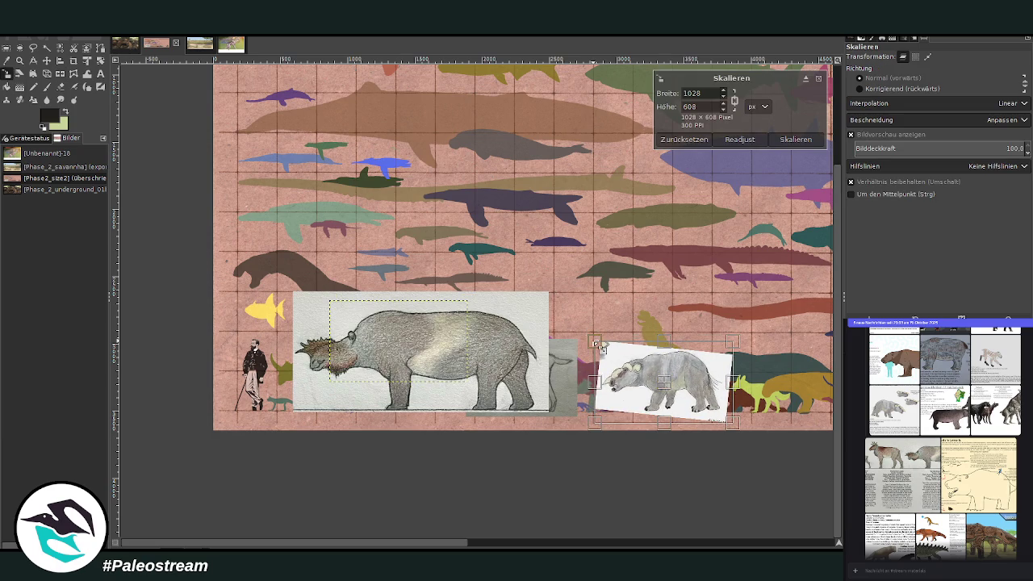
left_click_drag(593, 341, 552, 314)
left_click_drag(552, 421, 551, 424)
left_click(795, 139)
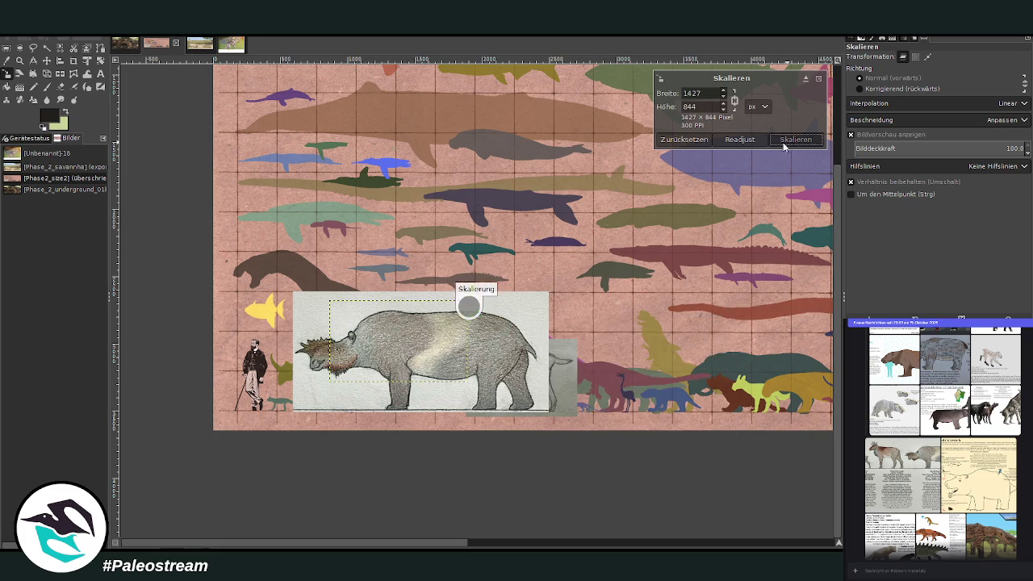
left_click(46, 61)
left_click_drag(661, 367, 391, 369)
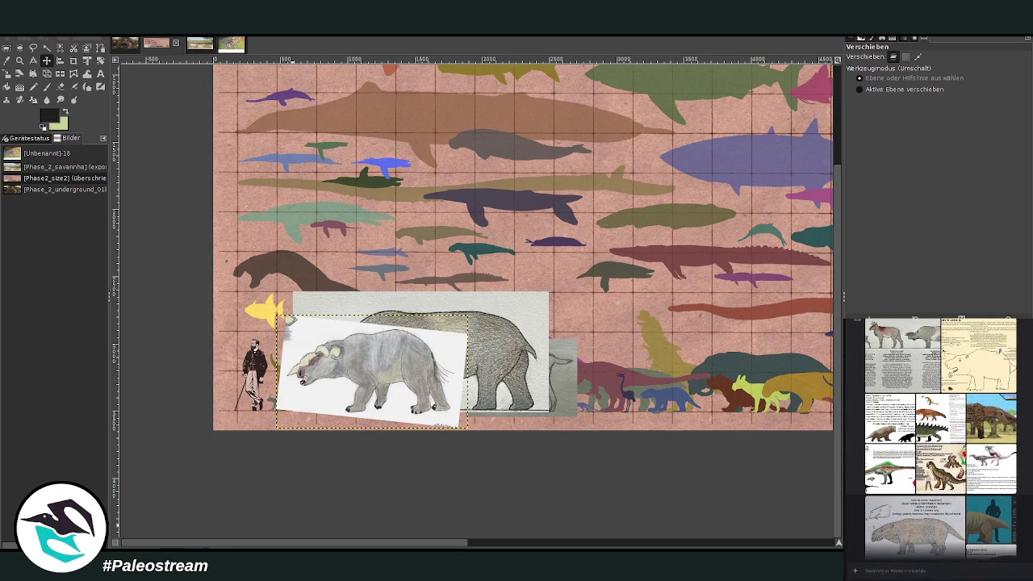
Preview the armored creature and Multimeryx images in the chat.
left_click(994, 433)
left_click(1027, 490)
left_click(909, 477)
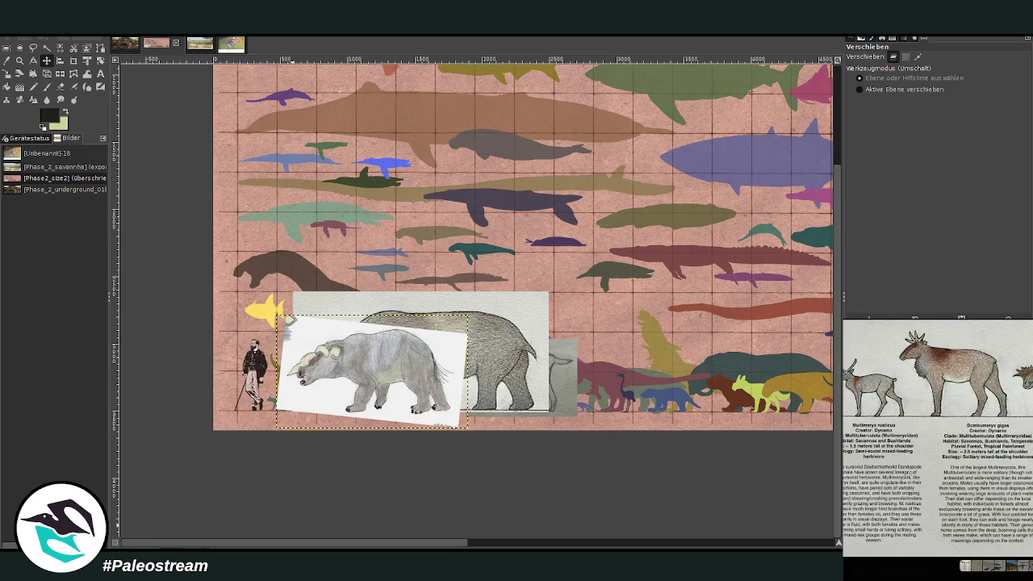
left_click(1027, 490)
scroll(936, 436, "down", 3)
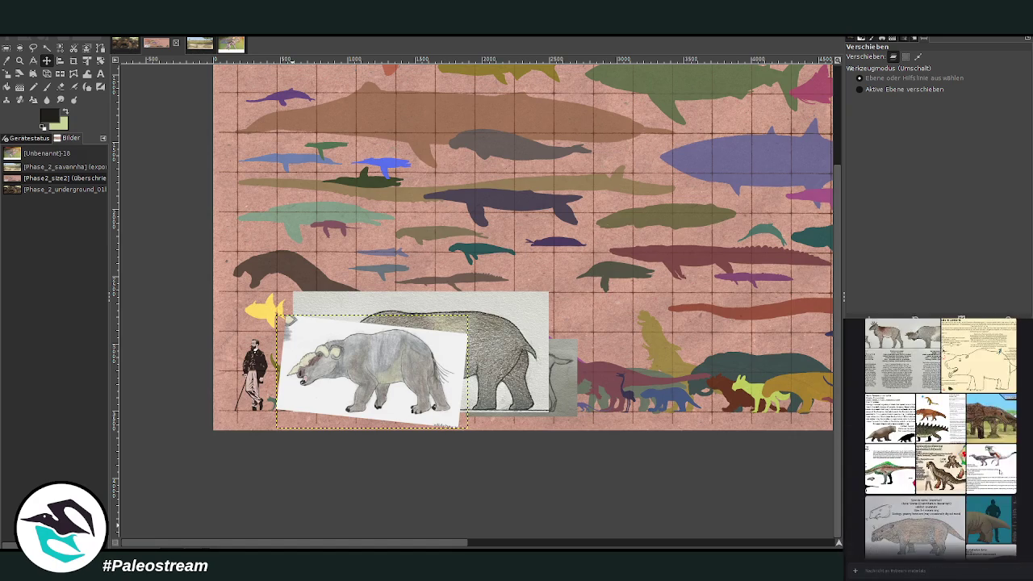
Copy the Freaks of the grasslands image and paste it into GIMP as a floating layer.
left_click(985, 432)
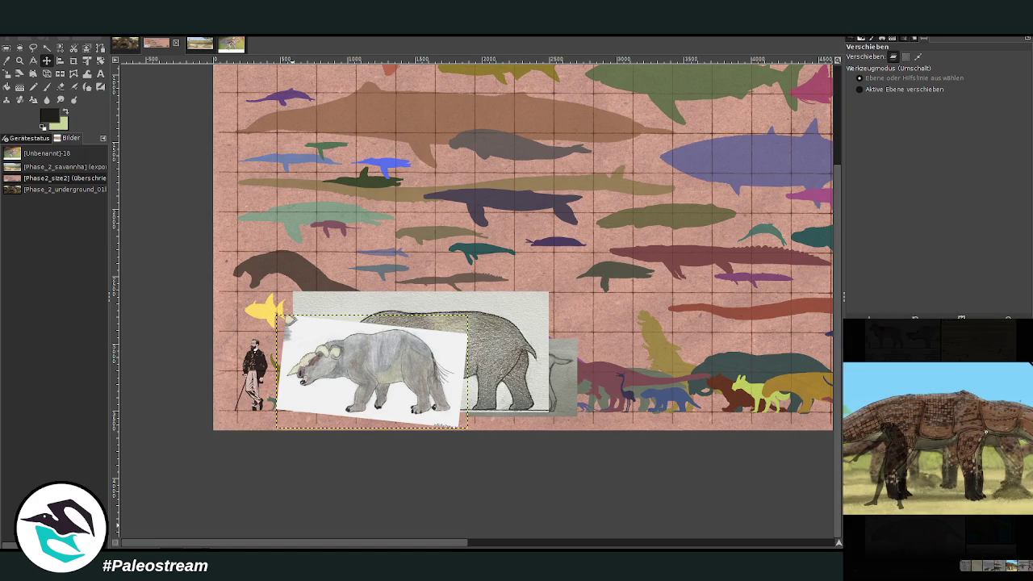
right_click(994, 475)
left_click(1009, 478)
key("Escape")
scroll(936, 436, "down", 5)
scroll(936, 436, "up", 3)
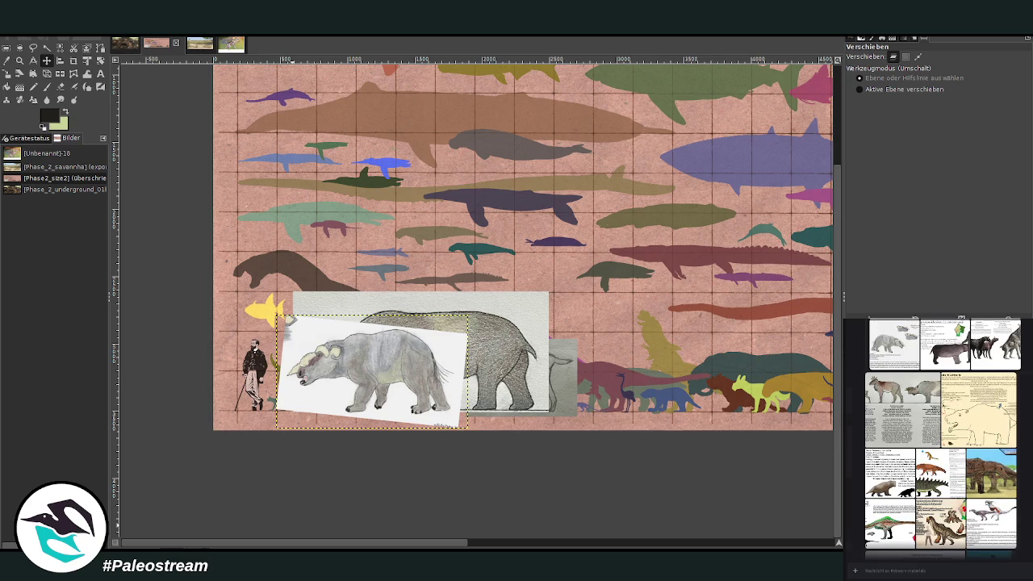
left_click(997, 476)
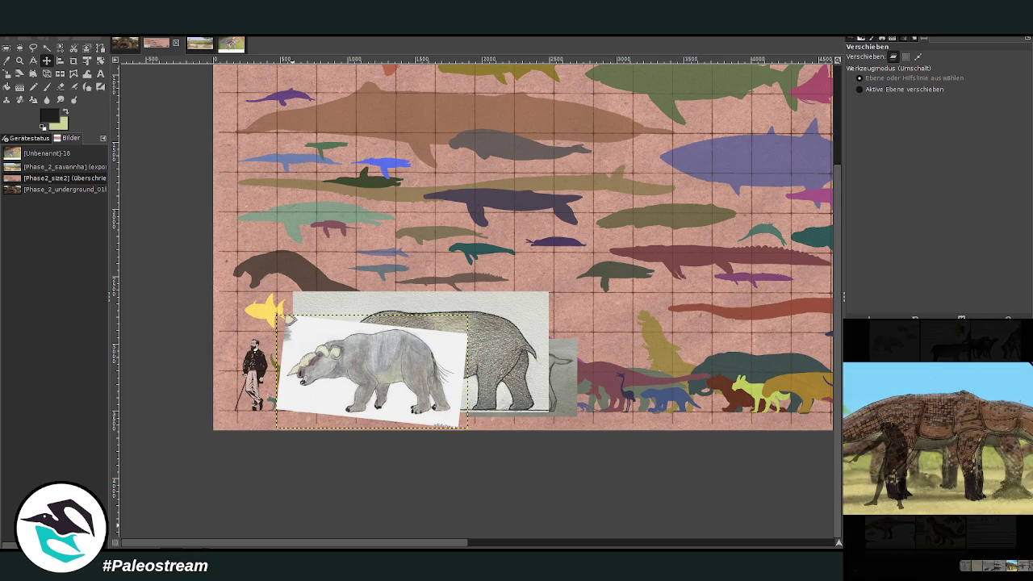
key("Escape")
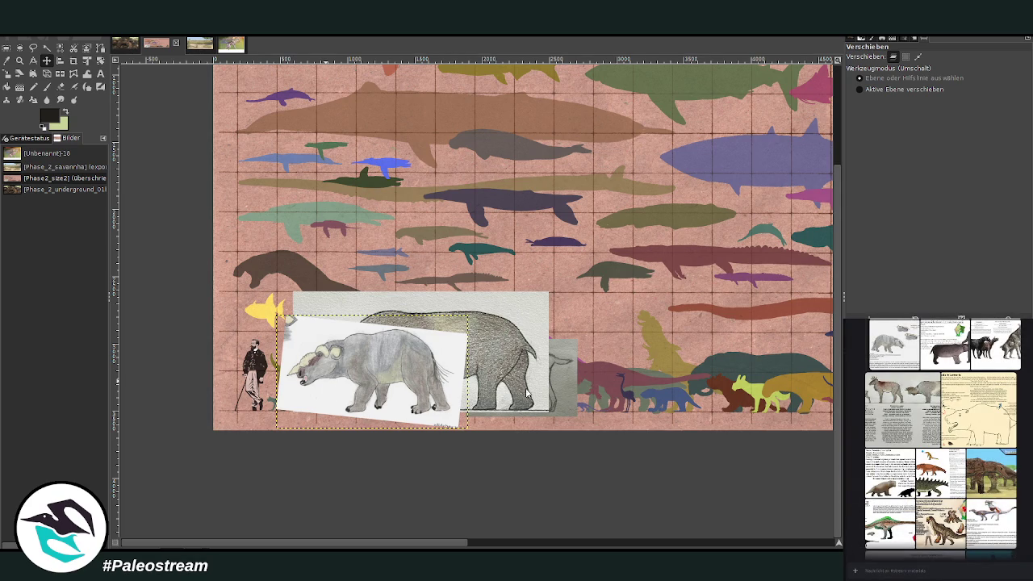
key("ctrl+v")
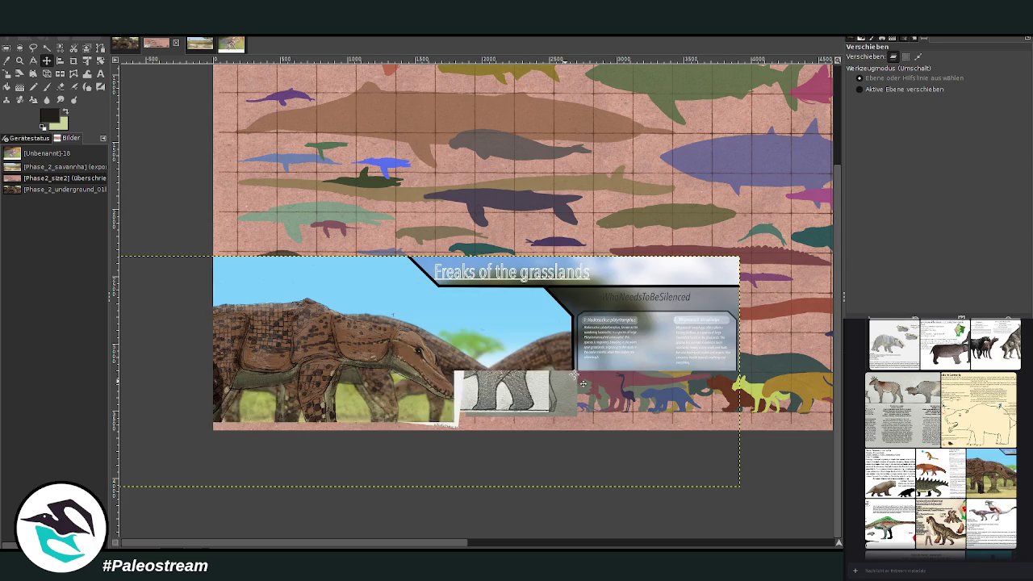
Move the pasted grasslands layer up and to the right.
left_click_drag(363, 340, 545, 284)
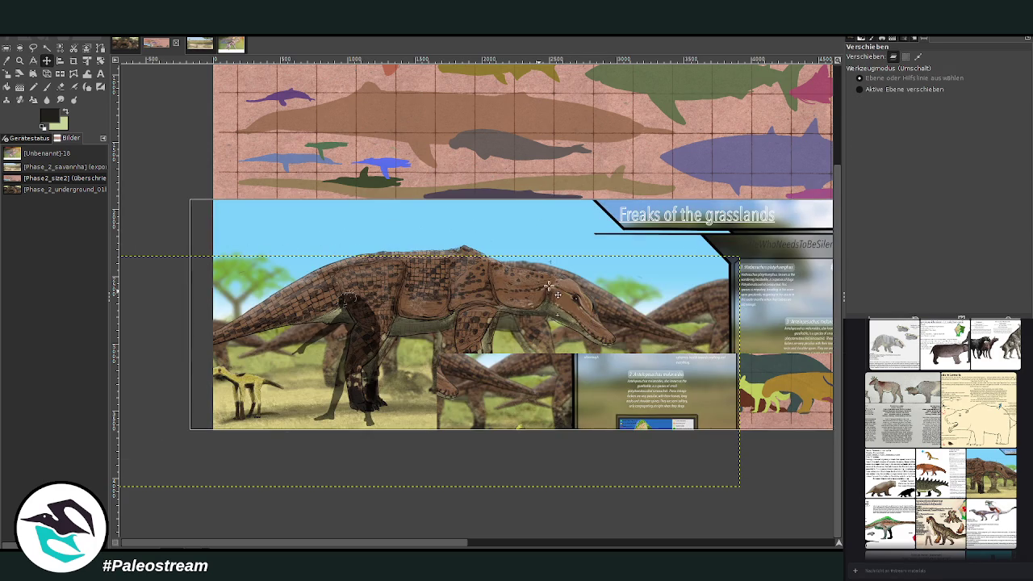
key("shift+c")
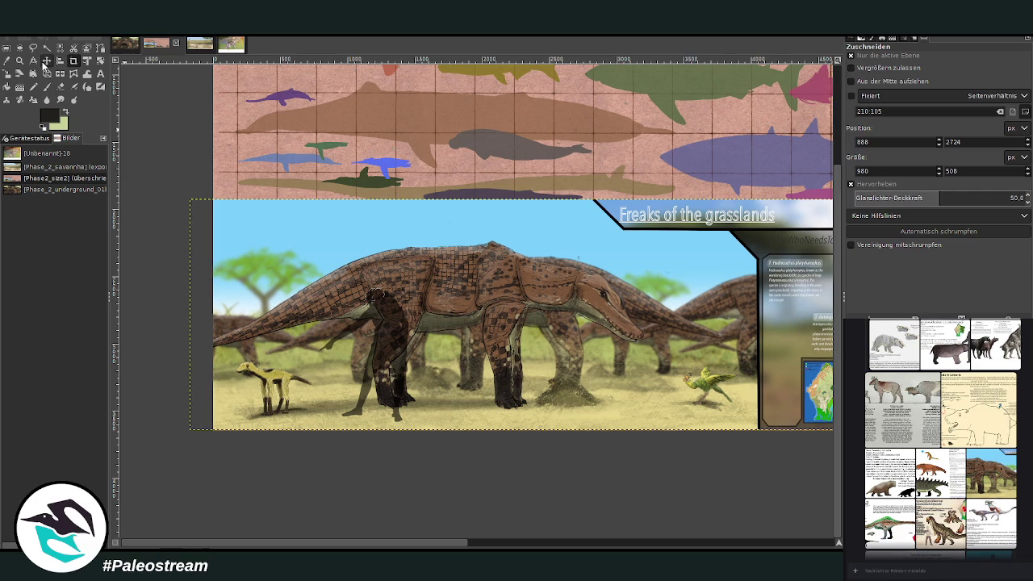
key("m")
left_click_drag(381, 275, 436, 261)
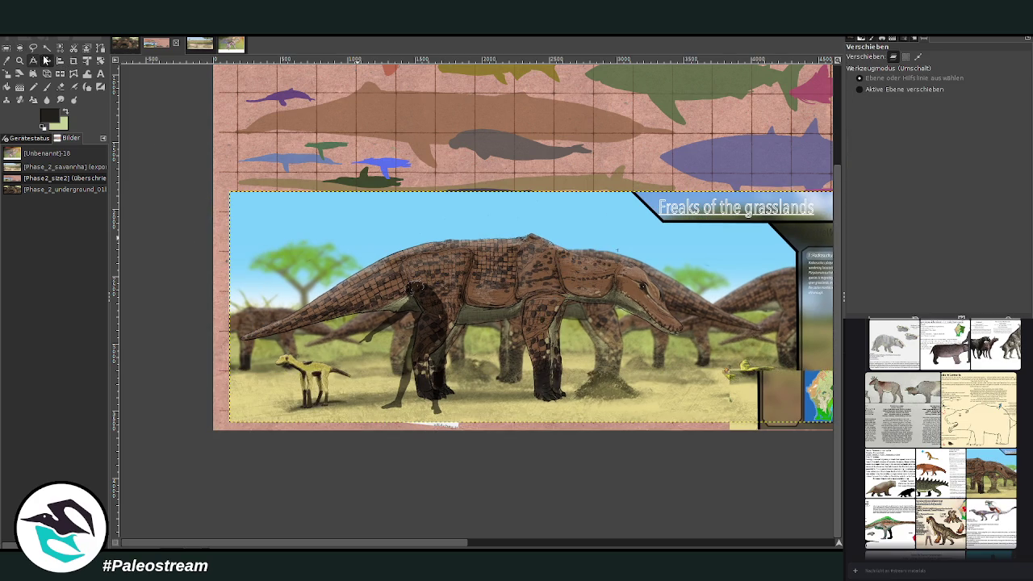
Crop the layer to the savanna scene without the title band and flip it horizontally.
left_click(74, 61)
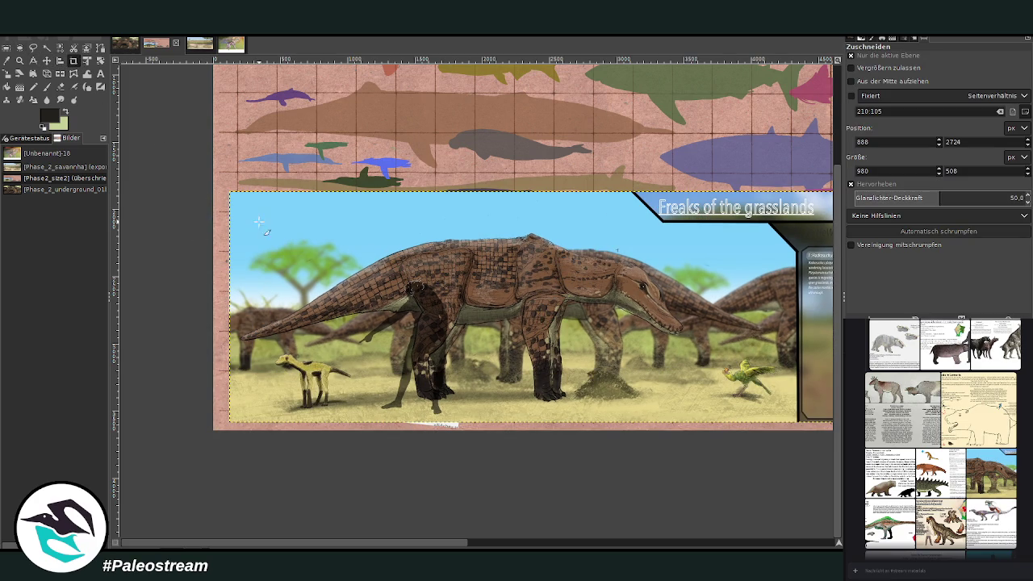
mouse_move(235, 226)
left_mouse_down()
mouse_move(696, 414)
mouse_move(686, 415)
left_mouse_up()
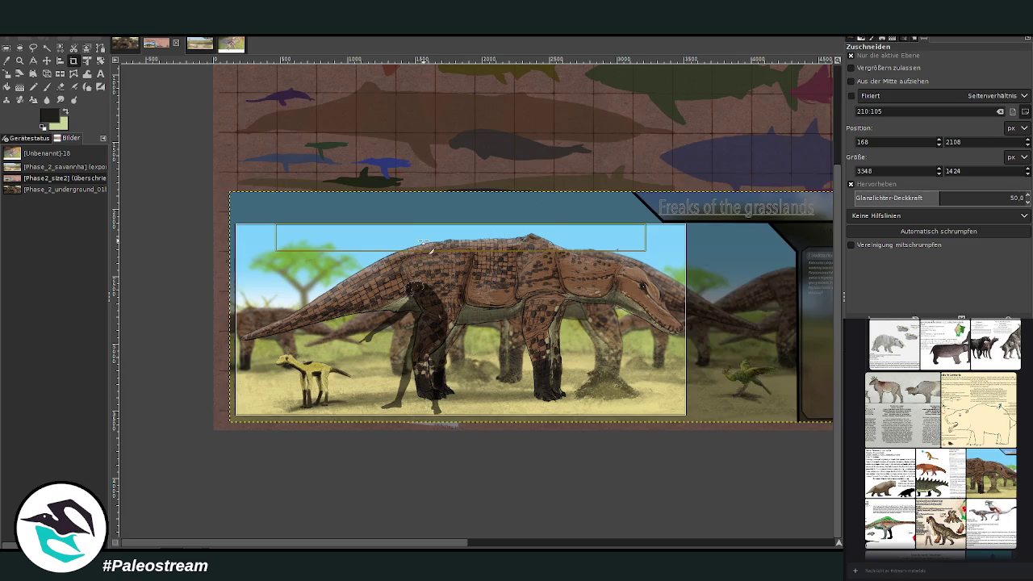
left_click_drag(417, 243, 429, 250)
left_click(480, 319)
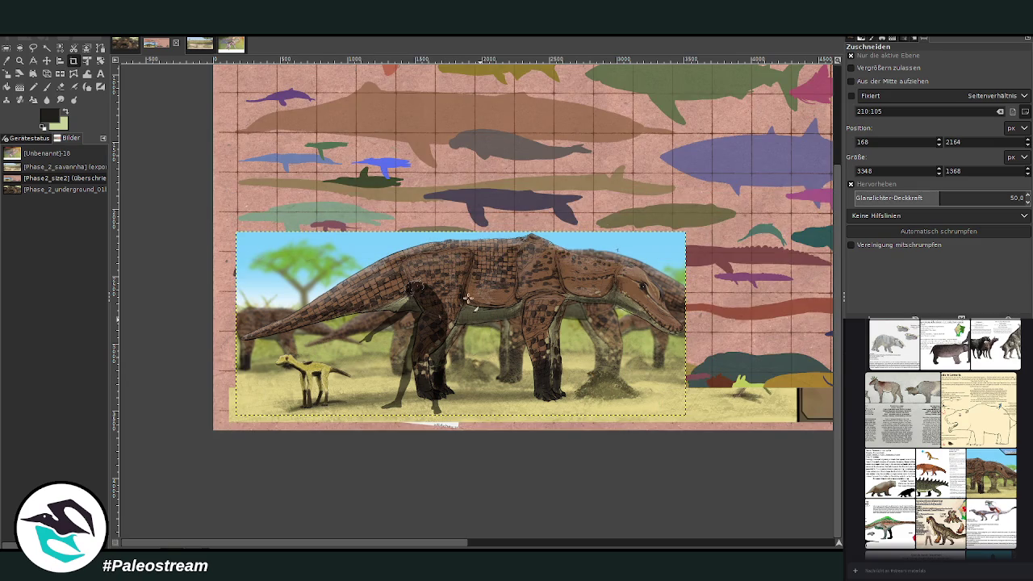
left_click(59, 73)
left_click(458, 284)
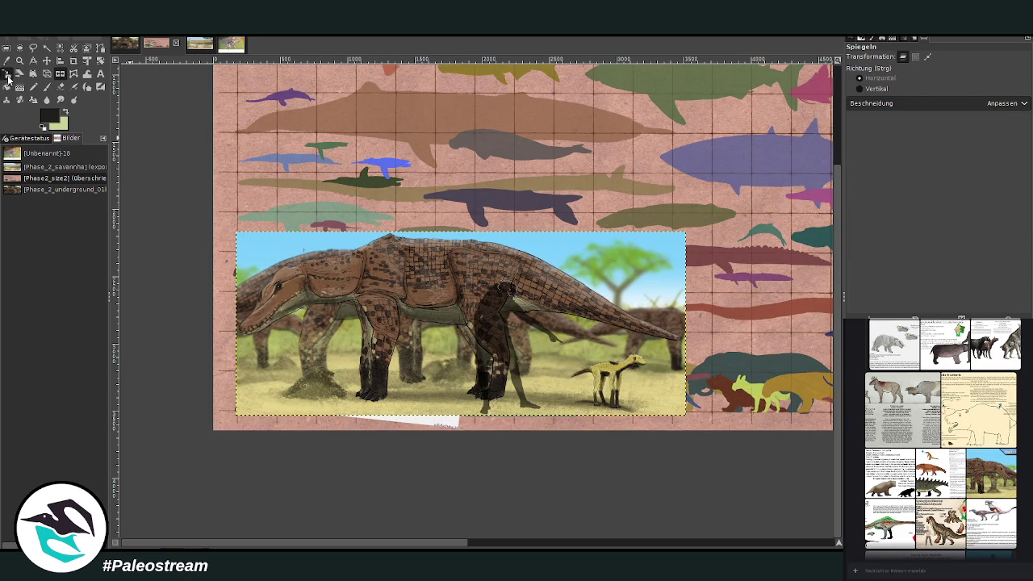
Scale the savanna scene to 1885 × 770 at centre-right and move the grey horned drawing to the right edge.
left_click(6, 74)
left_click(431, 309)
mouse_move(431, 309)
left_mouse_down()
mouse_move(514, 355)
mouse_move(478, 337)
mouse_move(257, 353)
mouse_move(287, 366)
left_mouse_up()
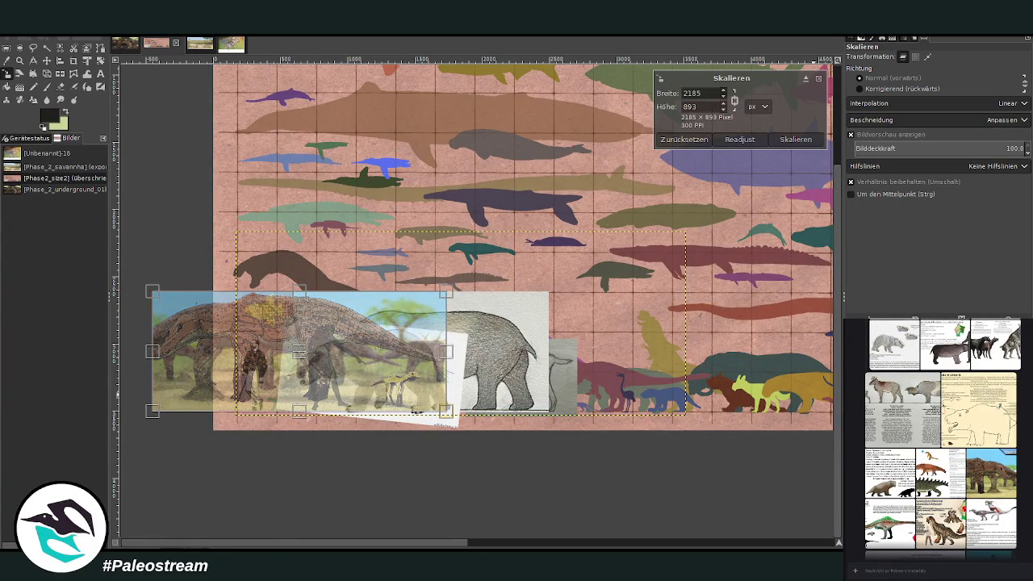
left_click_drag(302, 363, 267, 367)
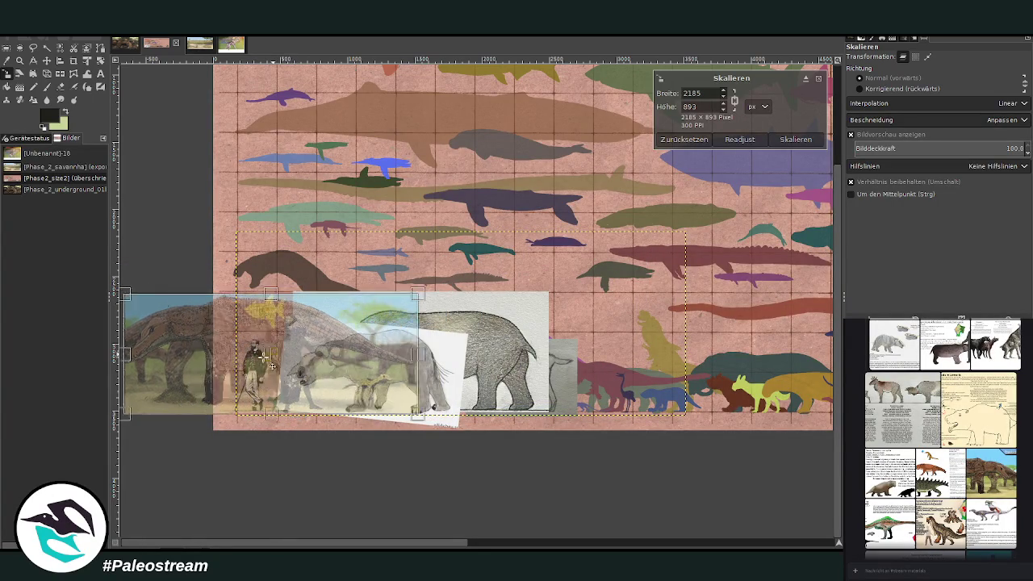
left_click_drag(175, 336, 207, 346)
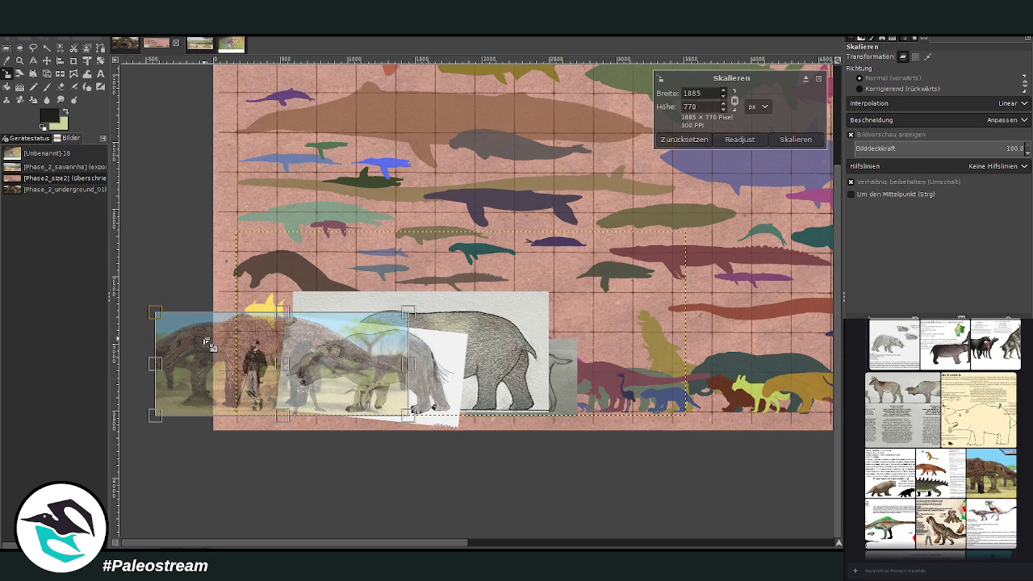
left_click_drag(290, 371, 571, 375)
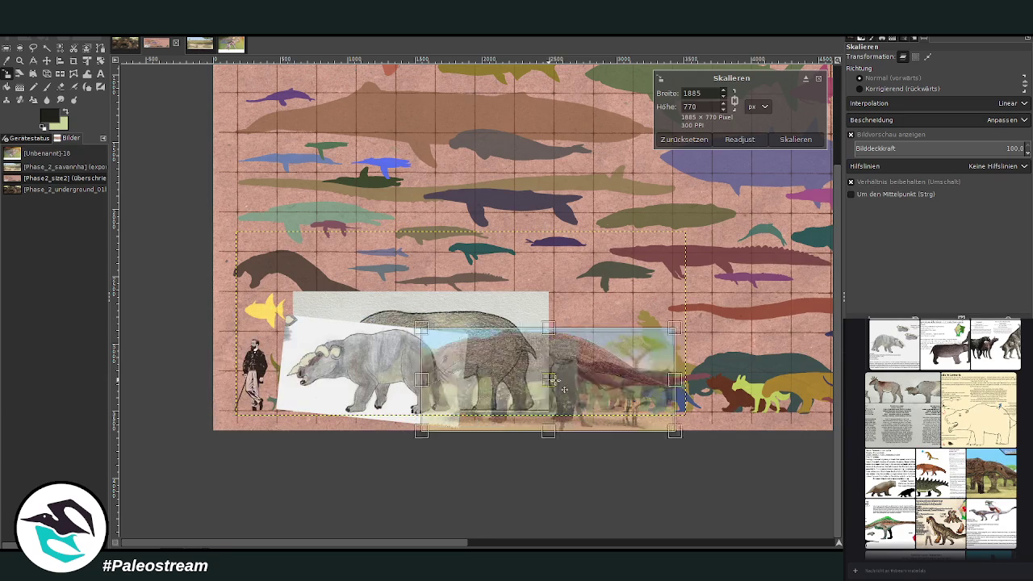
left_click(796, 140)
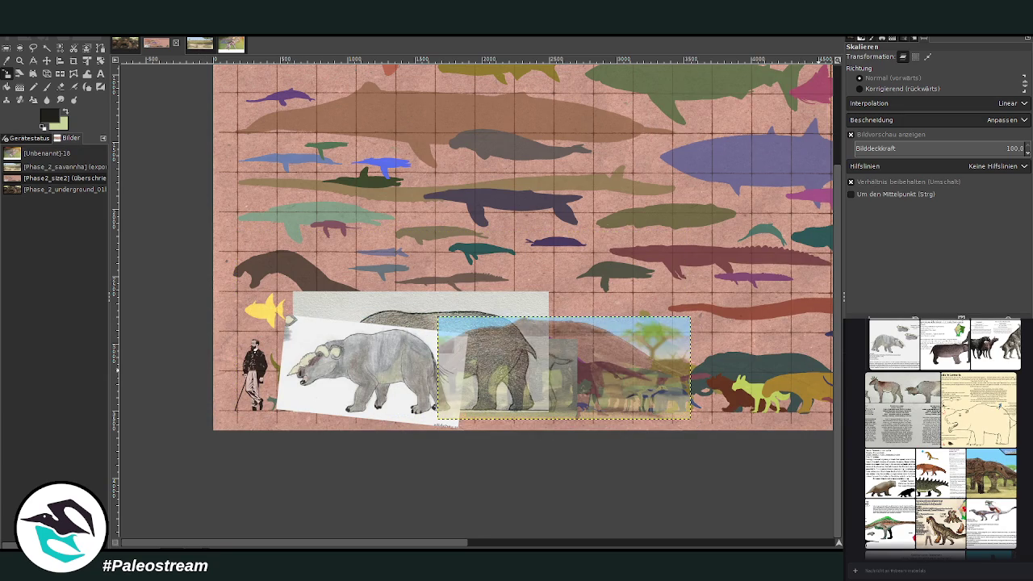
left_click(47, 60)
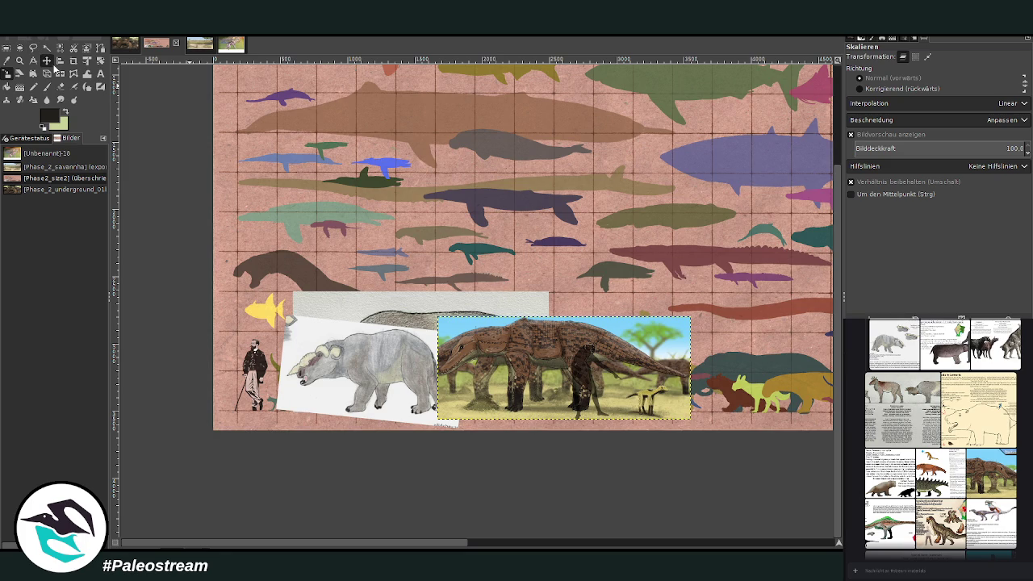
left_click_drag(368, 348, 762, 351)
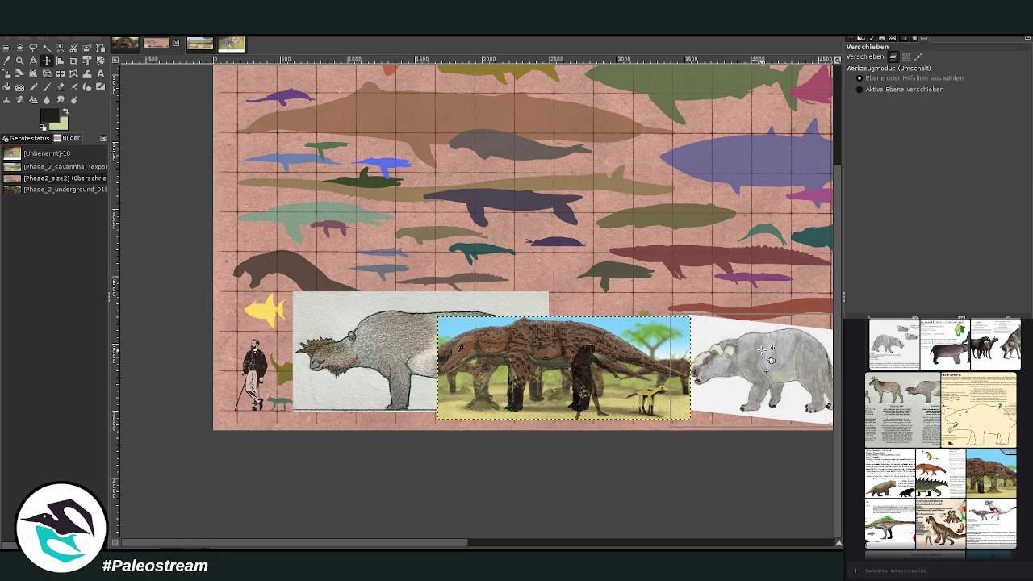
Nudge the savanna scene slightly left and open the Gondwanatheria sheet in the chat.
left_click_drag(528, 358, 515, 359)
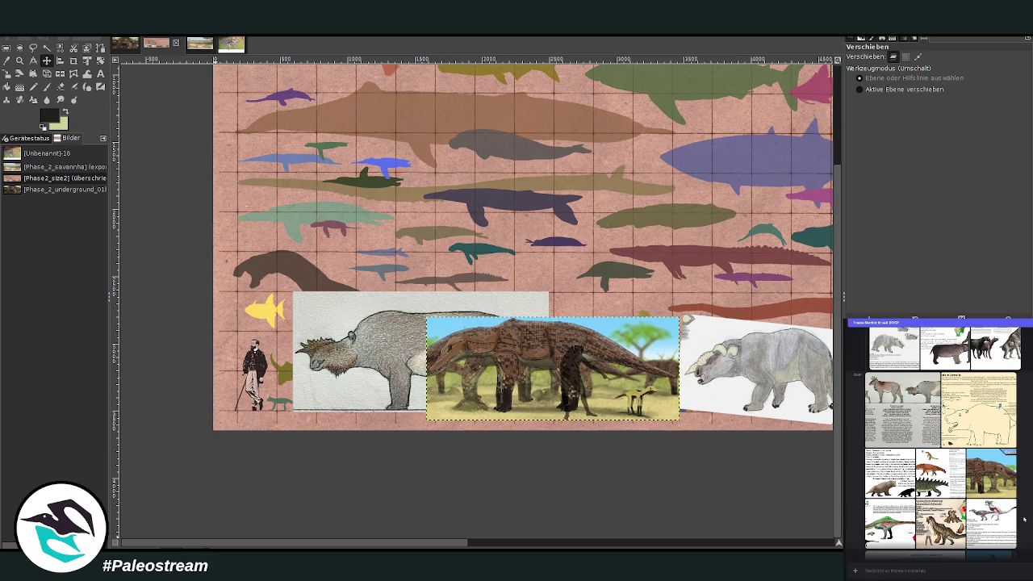
scroll(1018, 528, "up", 2)
scroll(1018, 528, "up", 2)
scroll(1019, 528, "up", 2)
scroll(1019, 529, "up", 2)
left_click(894, 436)
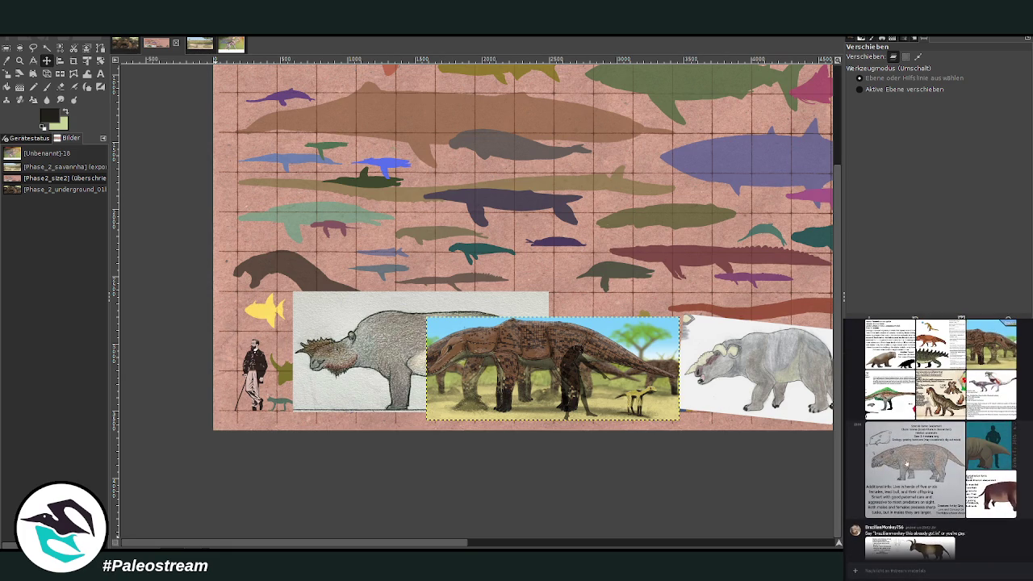
Review the chat creature cards and paste the Brawler rhea card into GIMP.
left_click(905, 462)
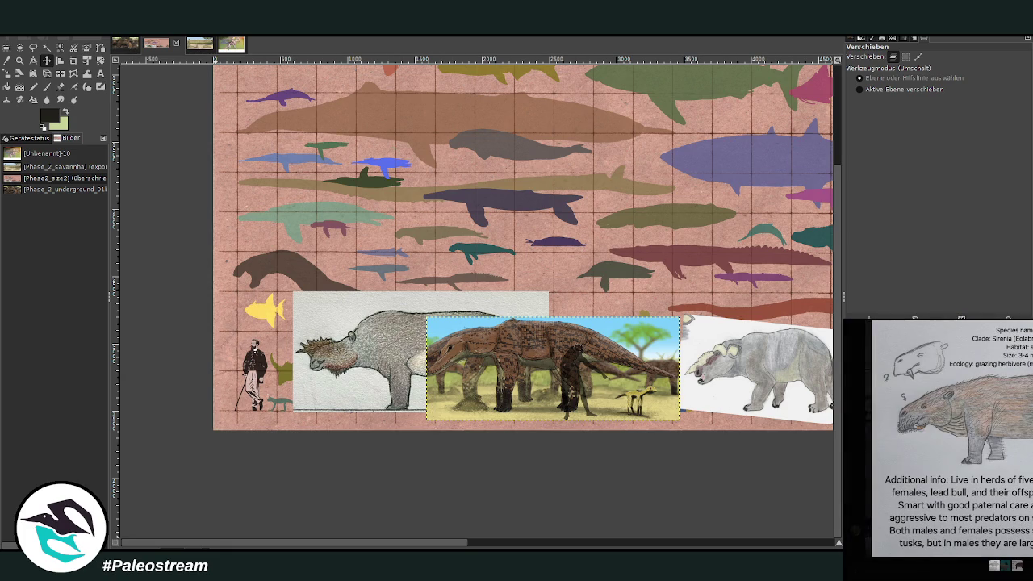
key("Escape")
left_click(932, 499)
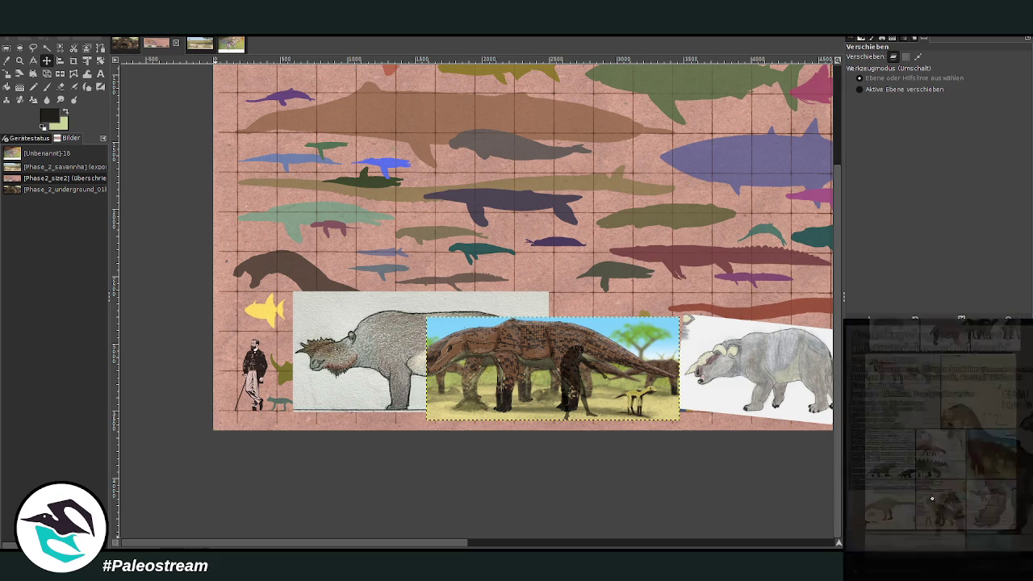
key("Escape")
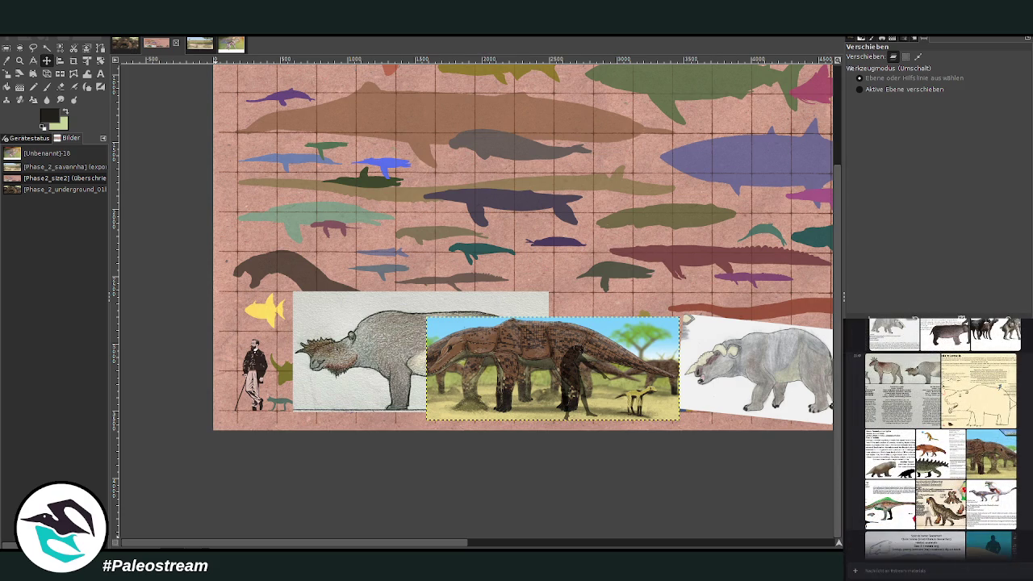
left_click(991, 501)
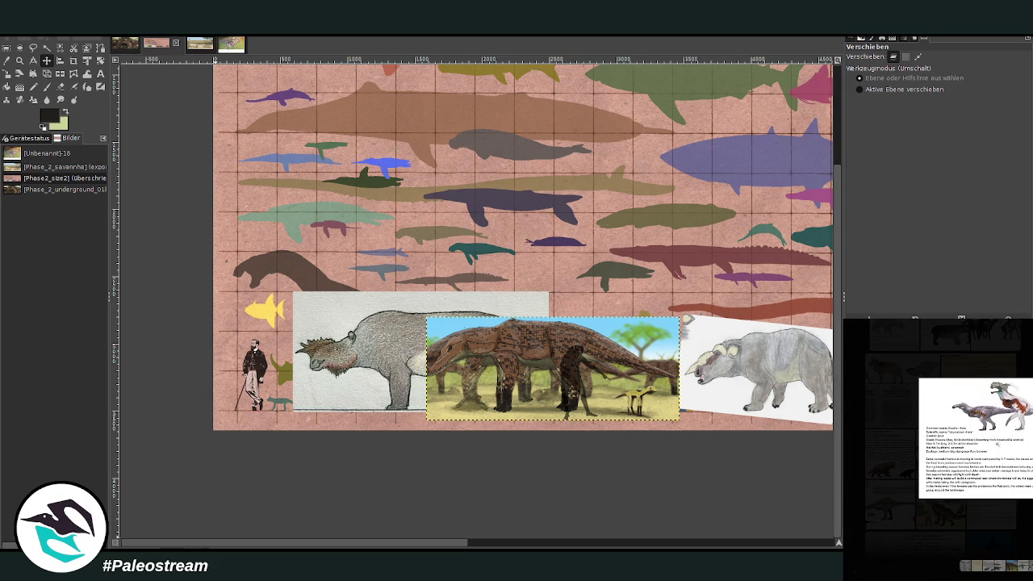
left_click(1000, 432)
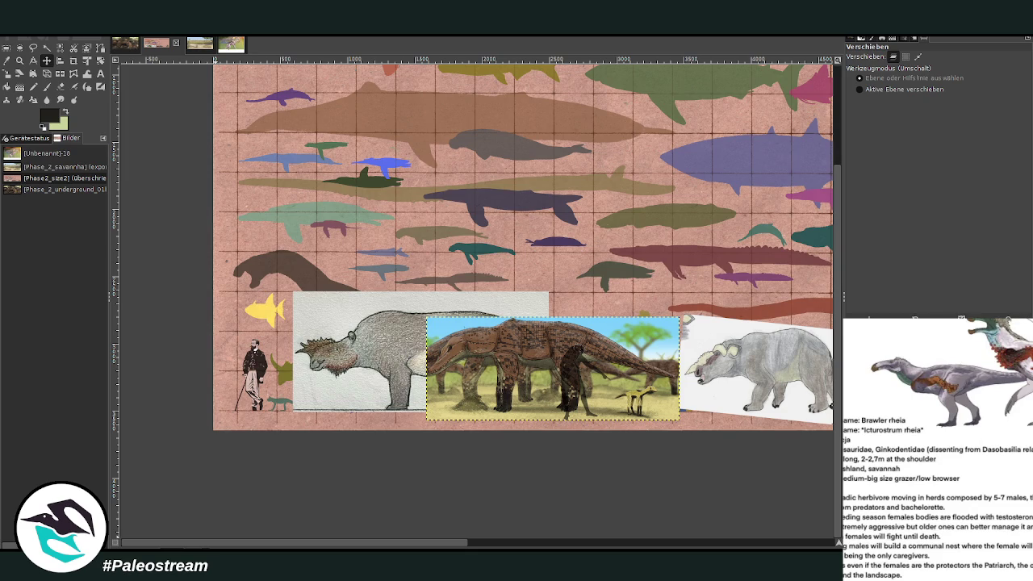
key("Escape")
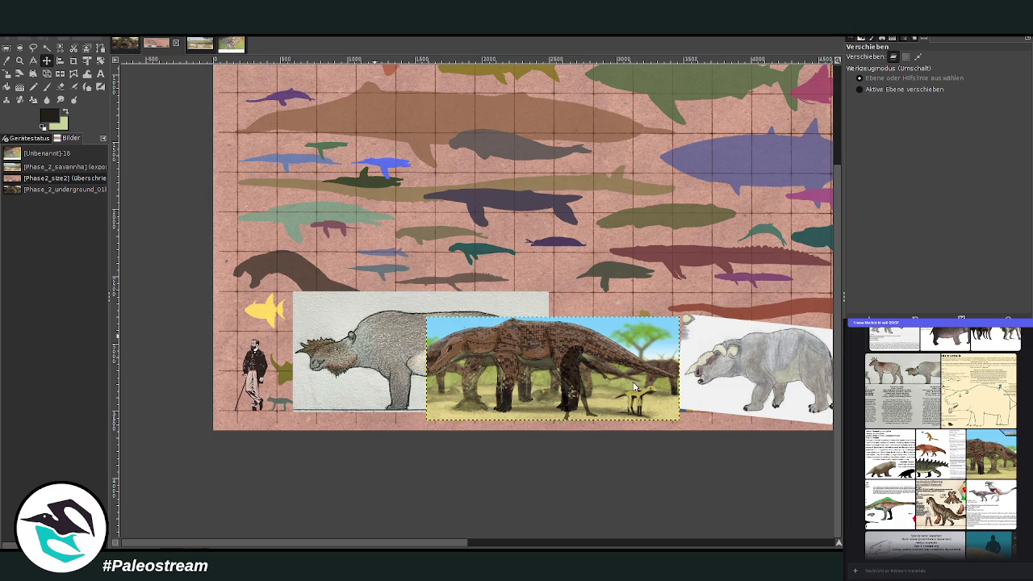
key("ctrl+v")
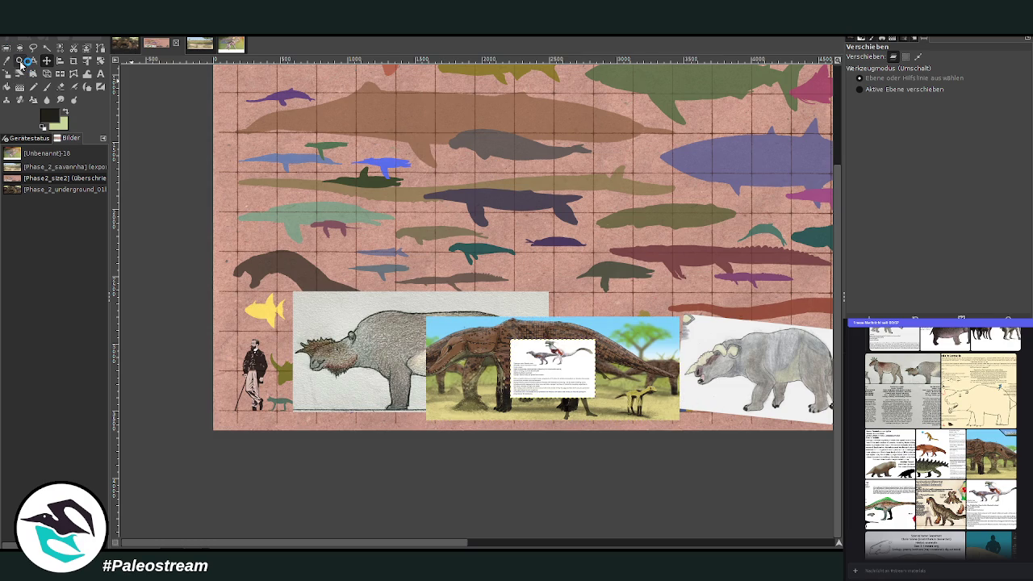
Zoom in on the pasted rhea card and start a free selection below the rhea figure.
left_click(20, 61)
left_click_drag(507, 314, 618, 373)
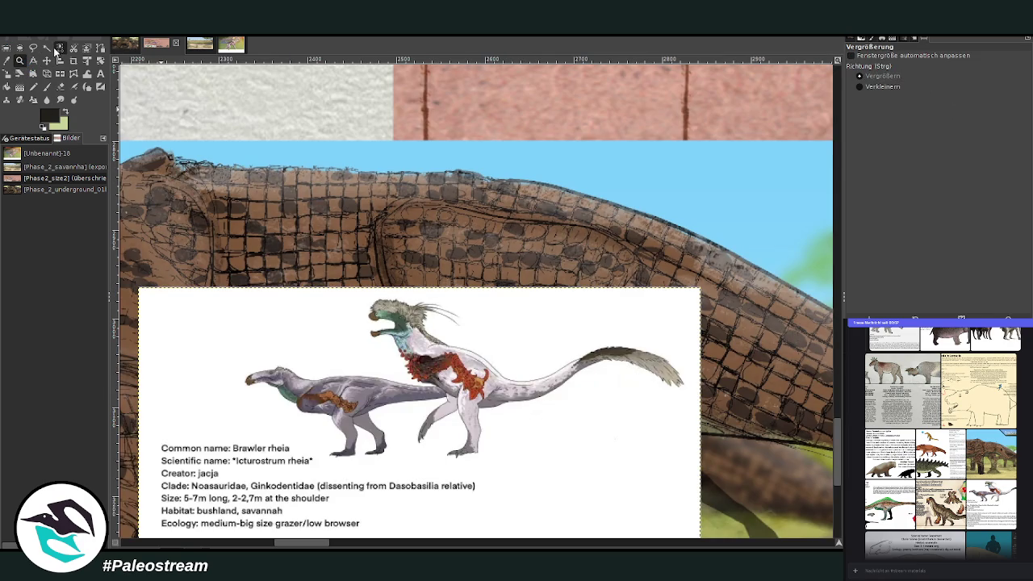
left_click(59, 48)
left_click(33, 48)
left_click(509, 440)
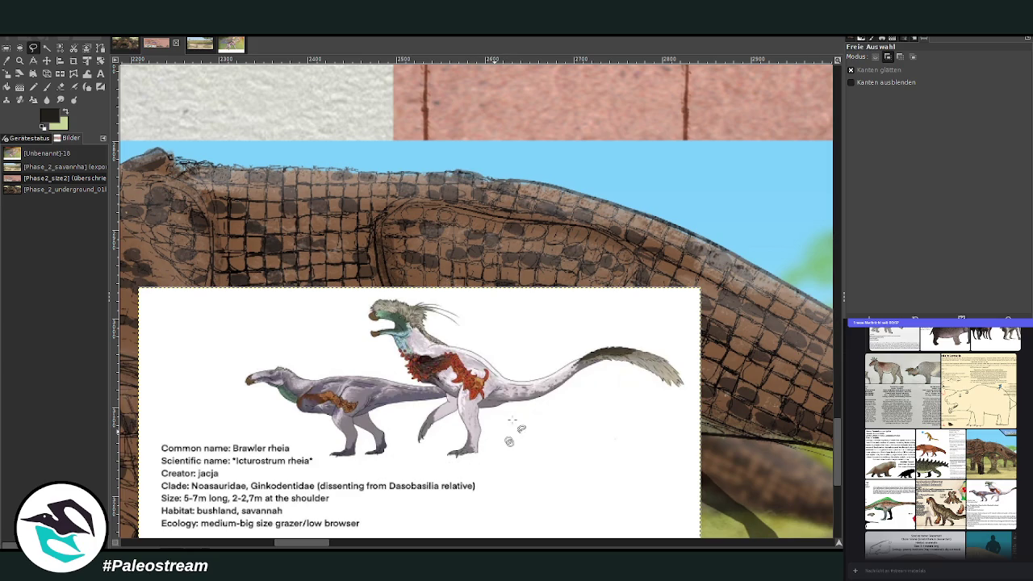
mouse_move(524, 429)
left_mouse_down()
mouse_move(488, 458)
mouse_move(448, 463)
mouse_move(399, 446)
left_mouse_up()
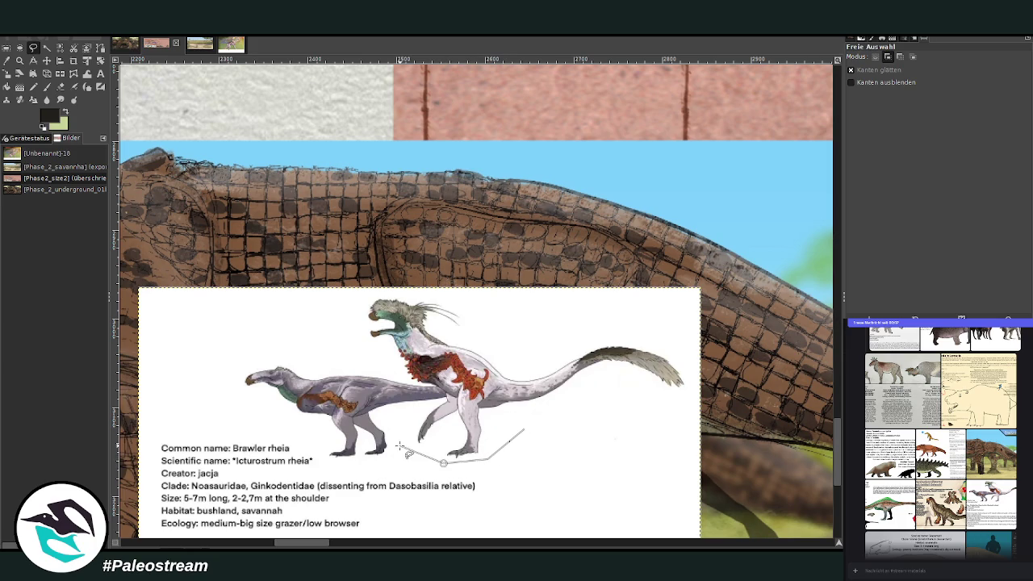
Complete the polygon outline around the rhea's top and tail and cut the rhea out.
left_click(350, 309)
left_click(373, 295)
left_click(446, 293)
left_click(527, 347)
left_click(660, 333)
left_click(698, 378)
left_click(679, 395)
left_click(610, 375)
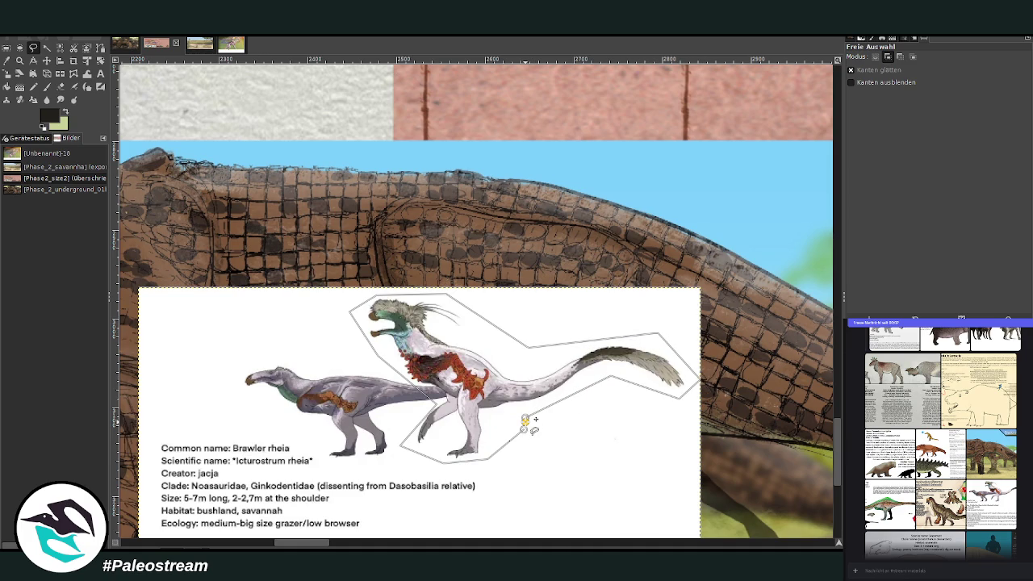
left_click(475, 376)
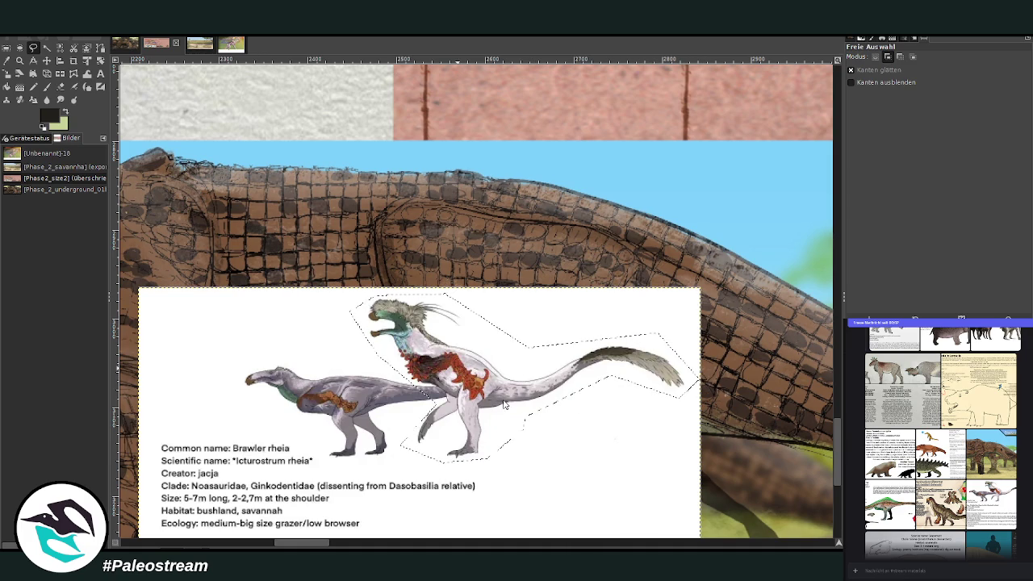
key("shift")
key("ctrl+v")
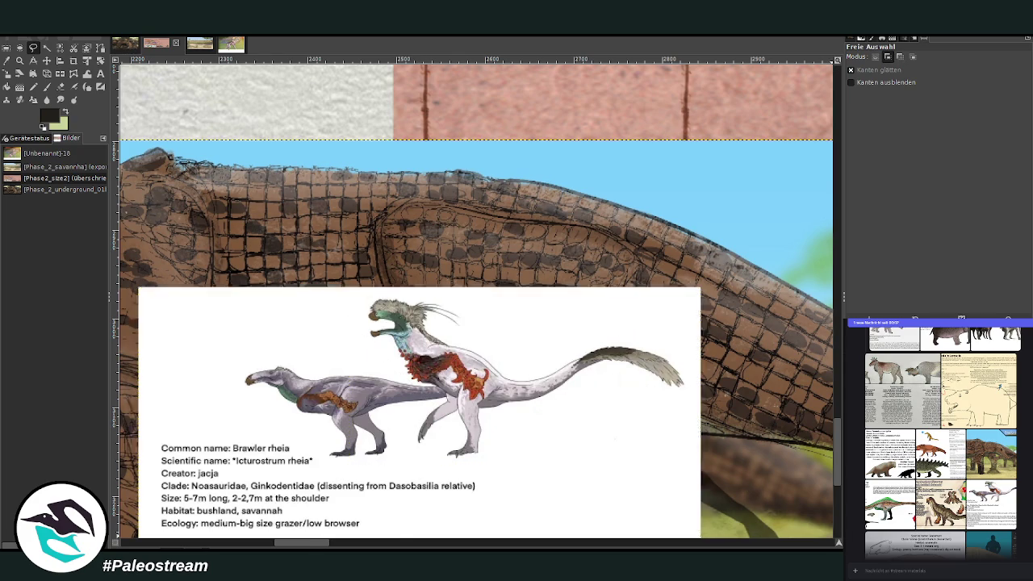
left_click(19, 61)
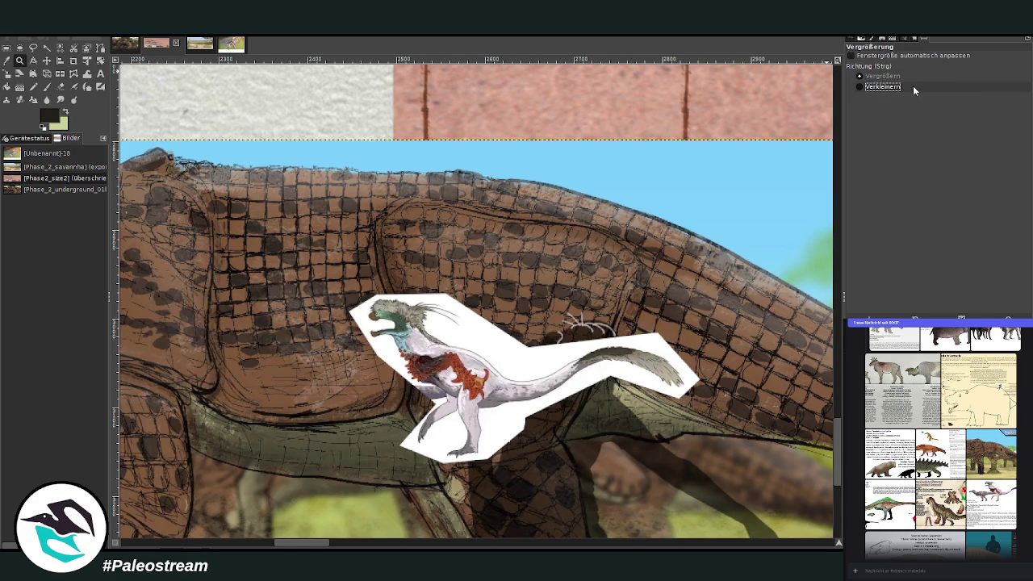
Zoom out to the whole chart and cancel scaling the wrong layer.
left_click(912, 85)
left_click(449, 273)
left_click(450, 273)
left_click(450, 273)
left_click(449, 273)
left_click(449, 273)
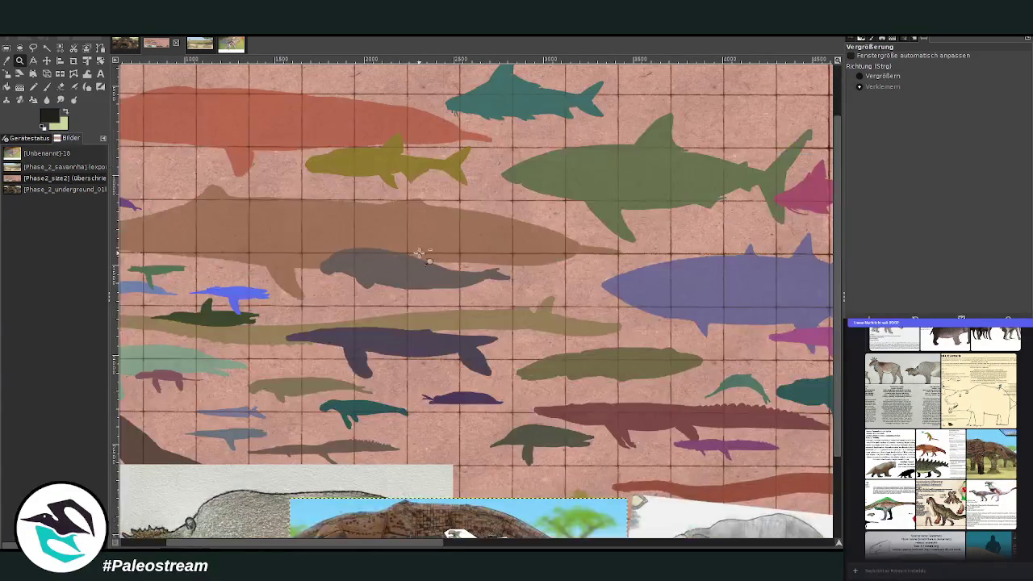
scroll(449, 272, "down", 3)
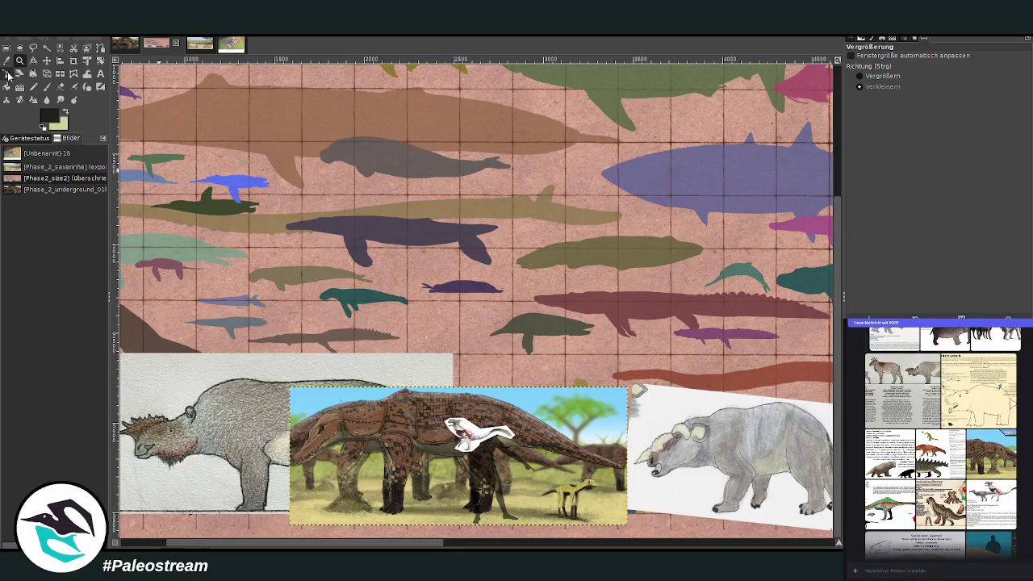
left_click(8, 74)
left_click(528, 435)
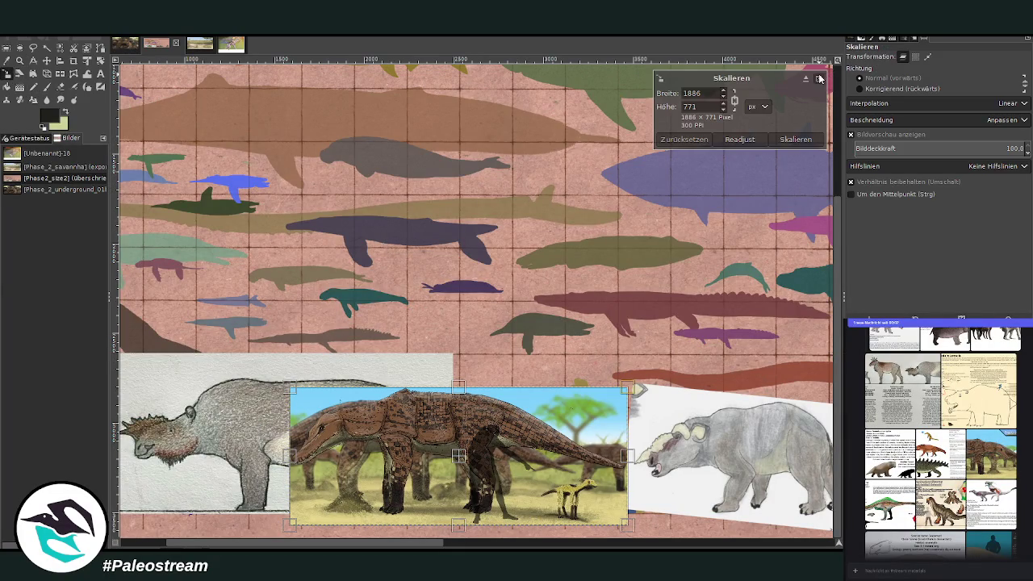
left_click(819, 78)
key("ctrl+v")
Scale the rhea cutout up to about 2299 × 1112 pixels over the savanna scene.
left_click(501, 449)
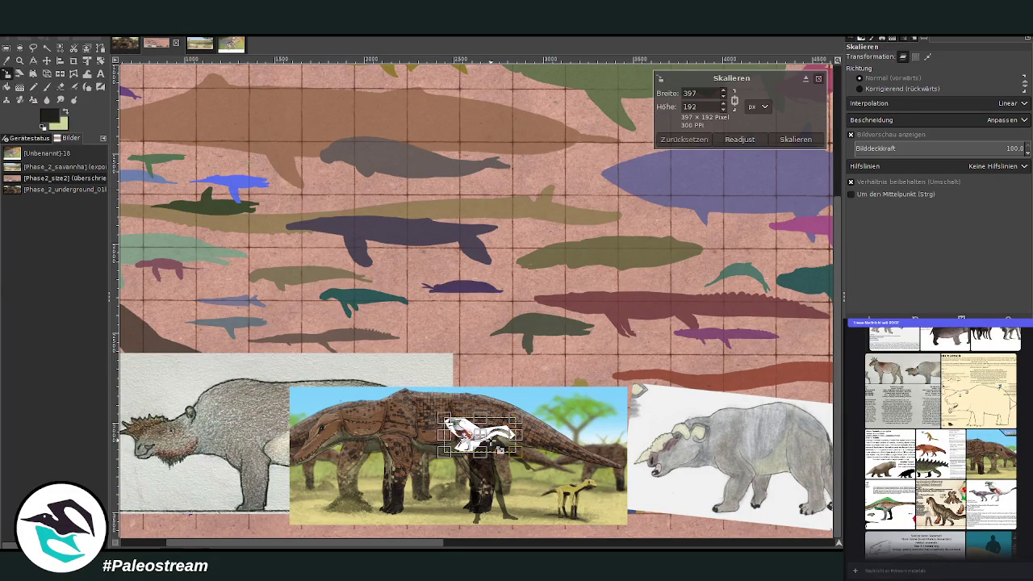
mouse_move(484, 440)
left_mouse_down()
mouse_move(291, 327)
mouse_move(437, 399)
left_mouse_up()
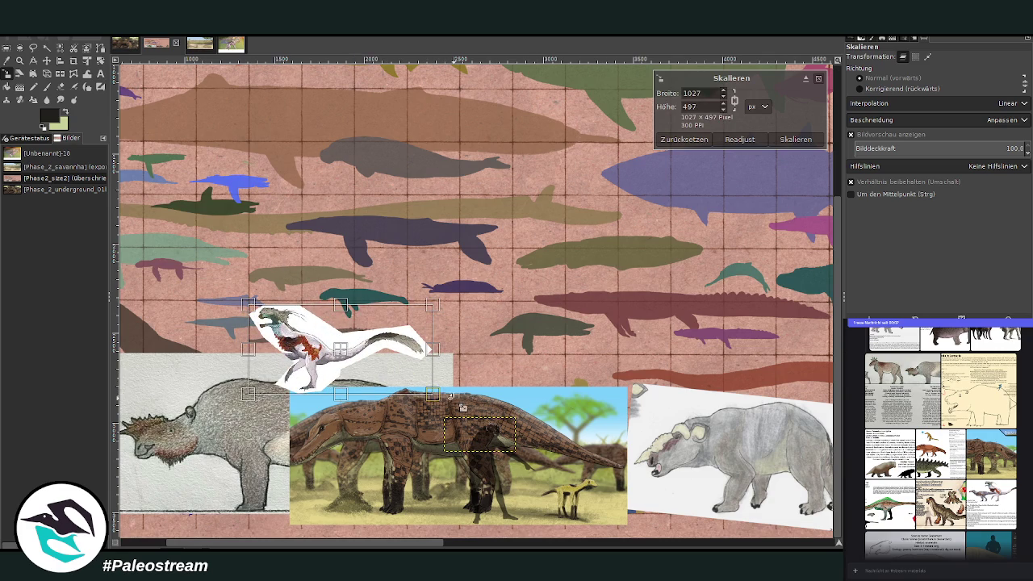
left_click_drag(434, 394, 635, 496)
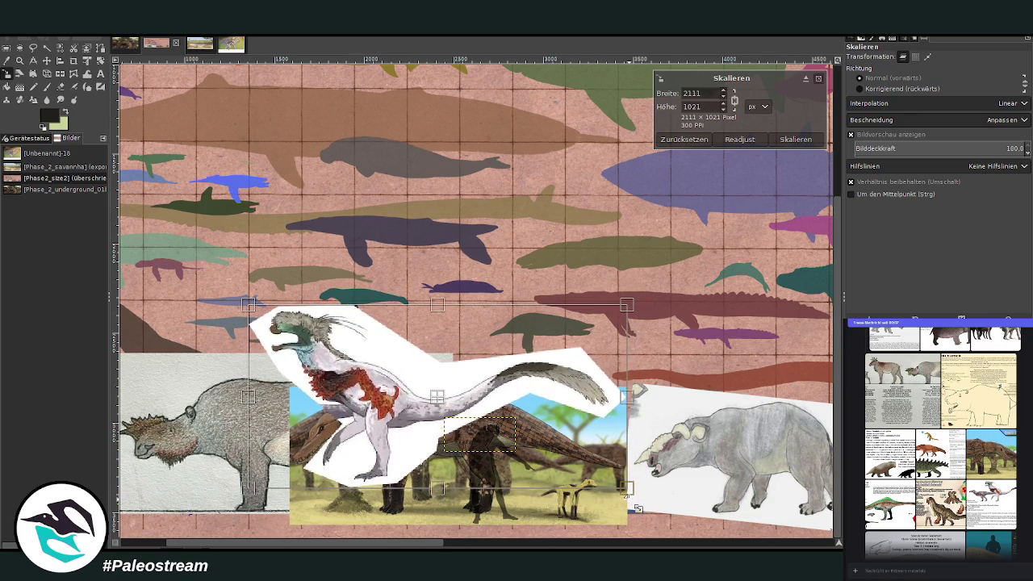
left_click_drag(247, 305, 227, 295)
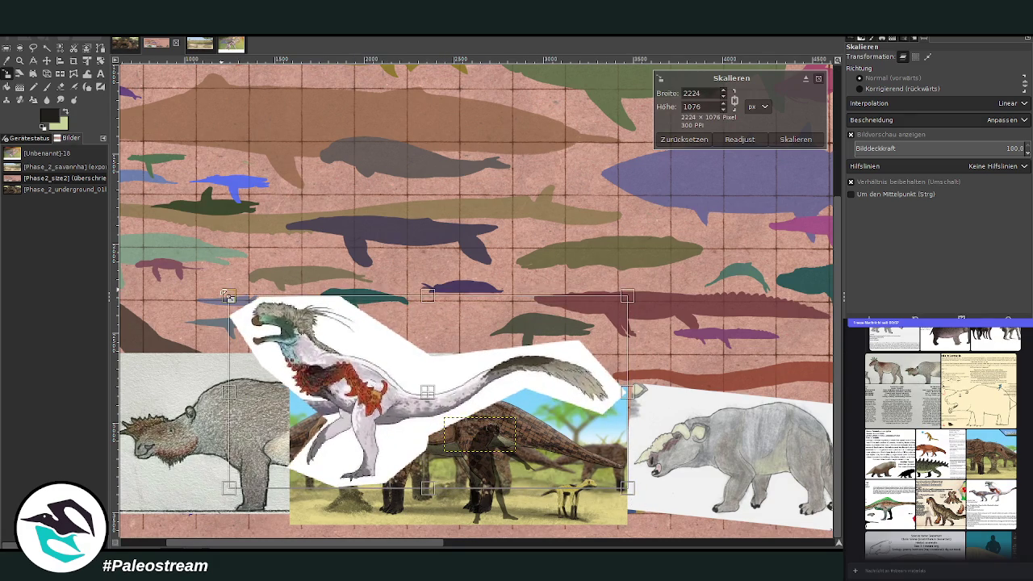
left_click_drag(627, 488, 639, 493)
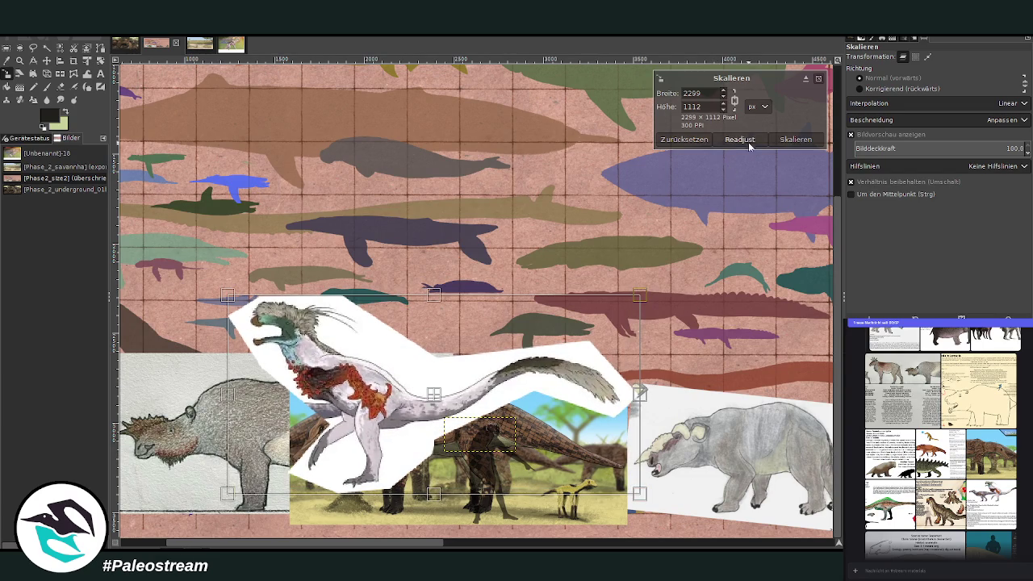
left_click(795, 139)
left_click_drag(406, 547, 361, 548)
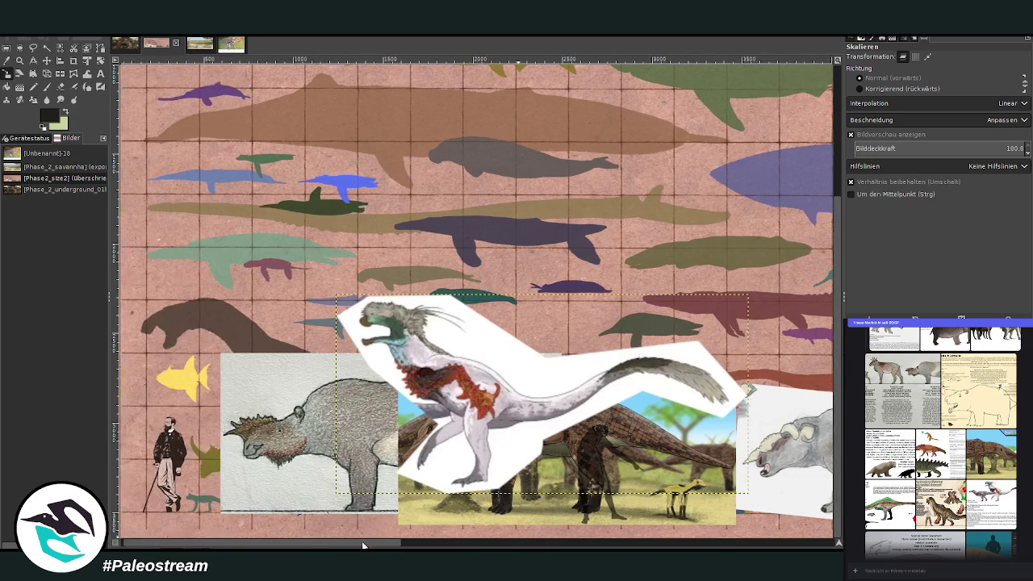
left_click(47, 61)
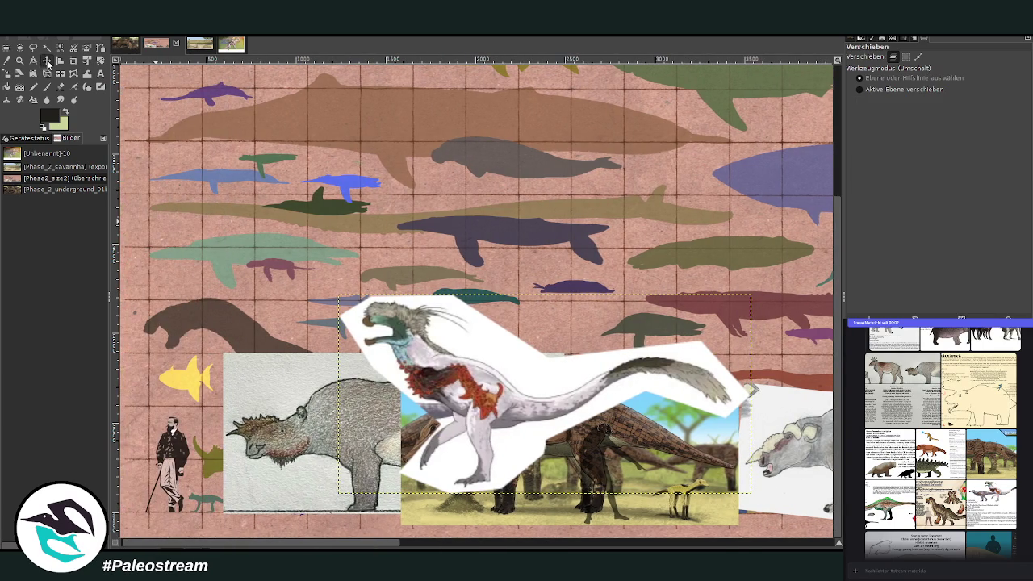
Arrange the chart pictures: savanna scene at top, grey sketch at right edge, rhea at lower right.
left_click_drag(490, 408, 409, 440)
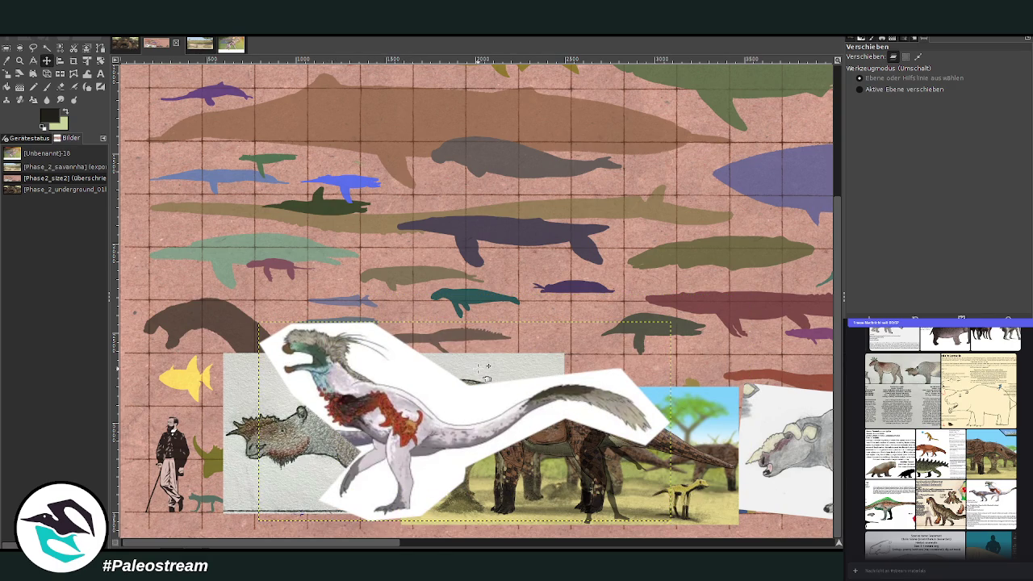
left_click_drag(487, 367, 601, 218)
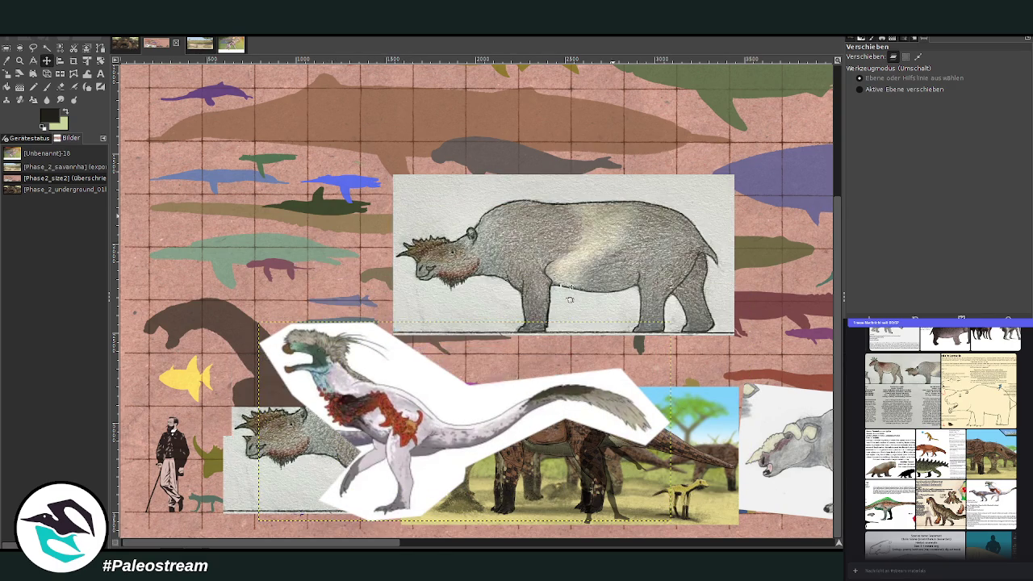
left_click_drag(394, 434, 341, 440)
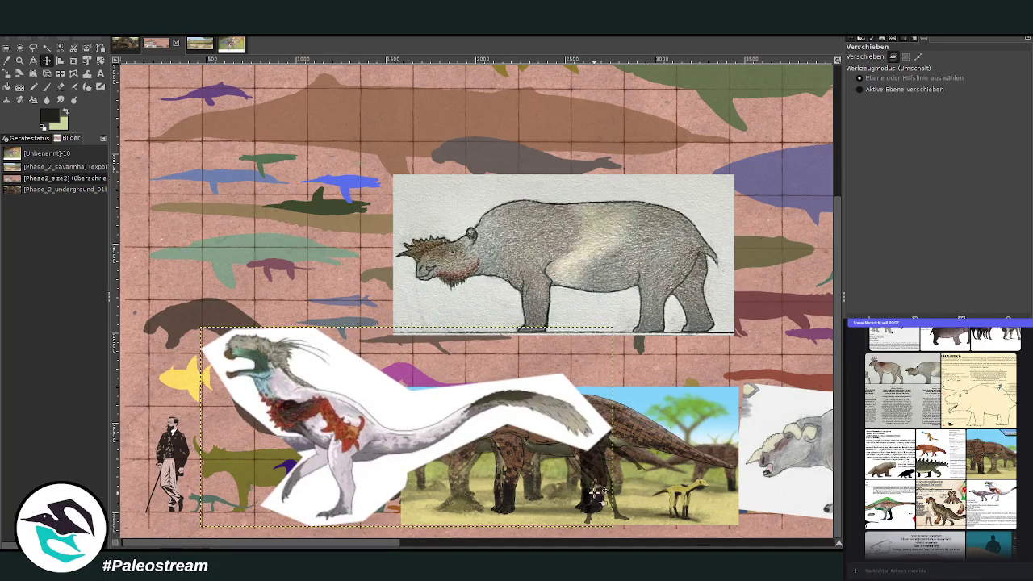
left_click_drag(506, 495, 417, 169)
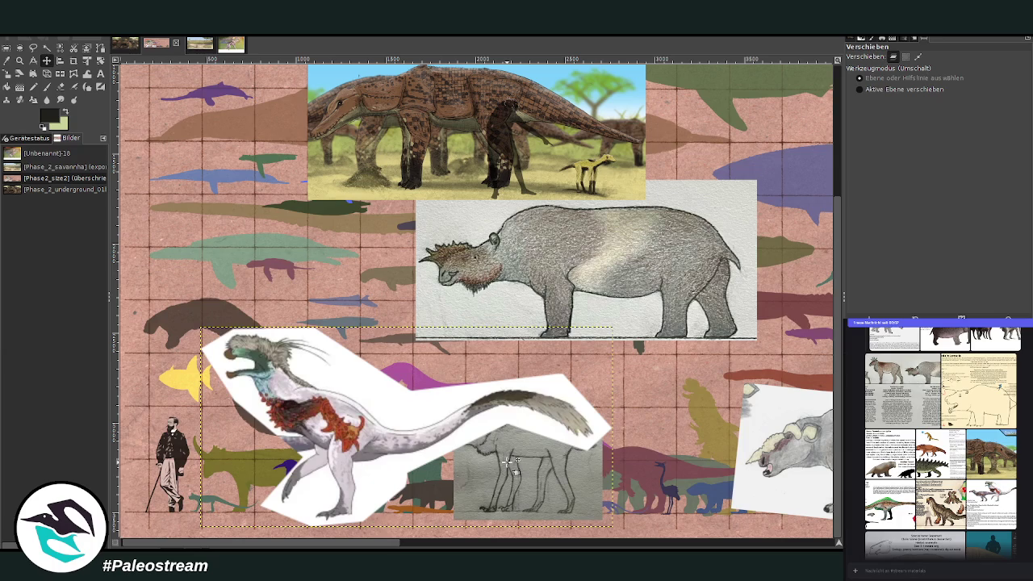
left_click_drag(511, 464, 772, 297)
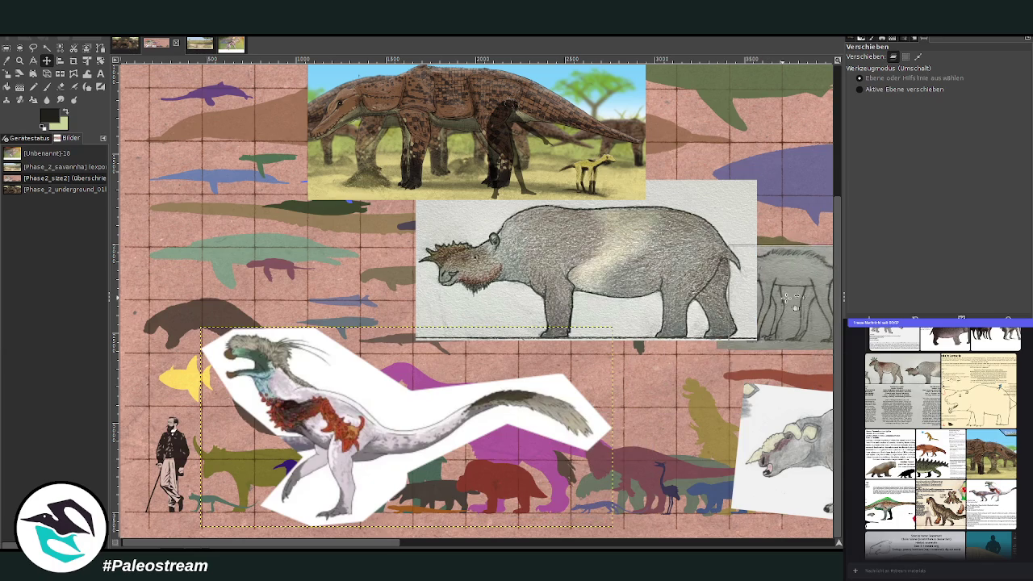
mouse_move(349, 432)
left_mouse_down()
mouse_move(661, 428)
mouse_move(647, 429)
left_mouse_up()
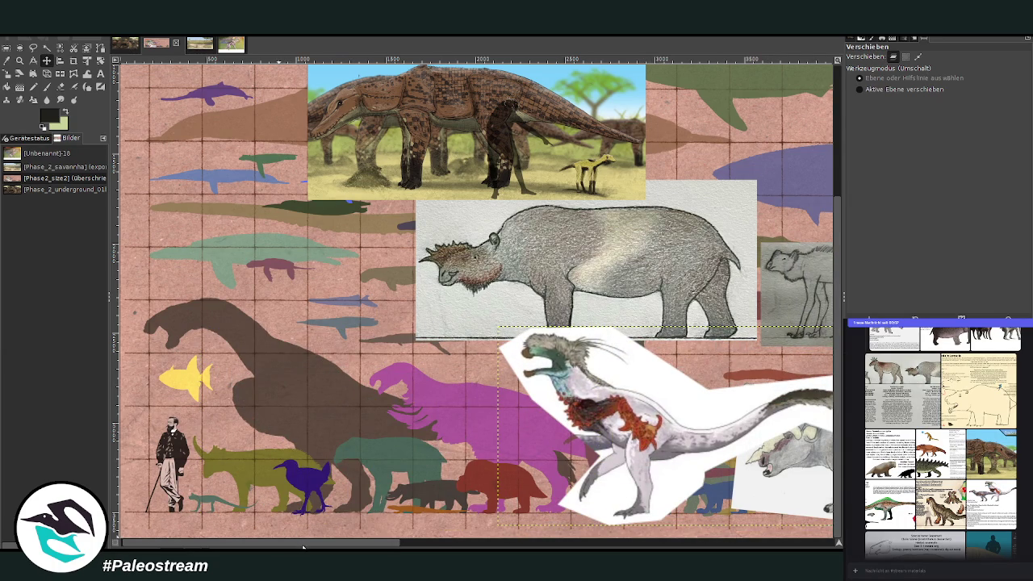
Nudge the lower layers slightly, then bring up the savanna painting.
left_click_drag(304, 547, 261, 547)
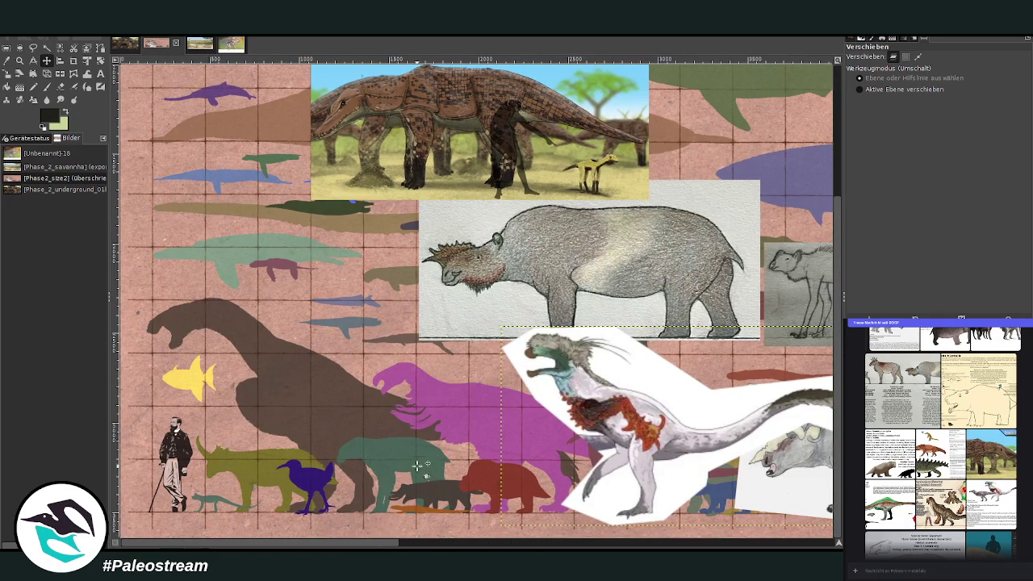
left_click_drag(374, 545, 373, 545)
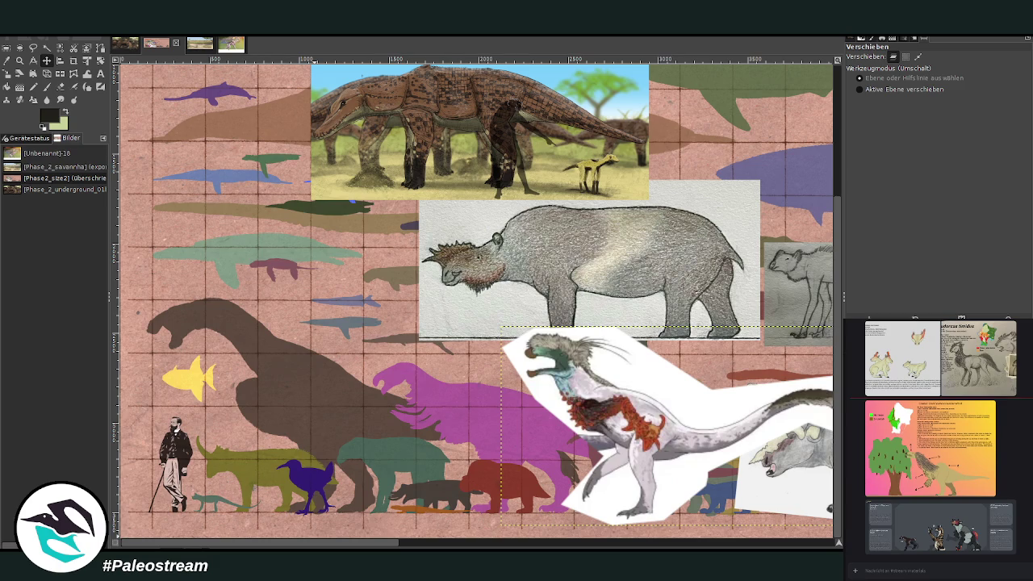
mouse_move(380, 543)
left_mouse_down()
mouse_move(466, 543)
mouse_move(377, 543)
left_mouse_up()
scroll(477, 298, "right", 1)
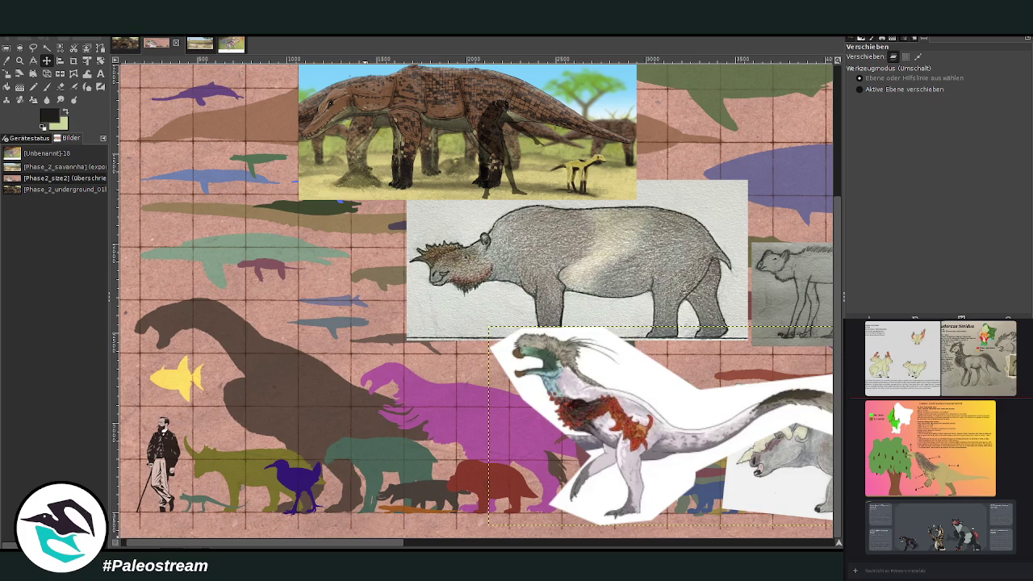
left_click(200, 50)
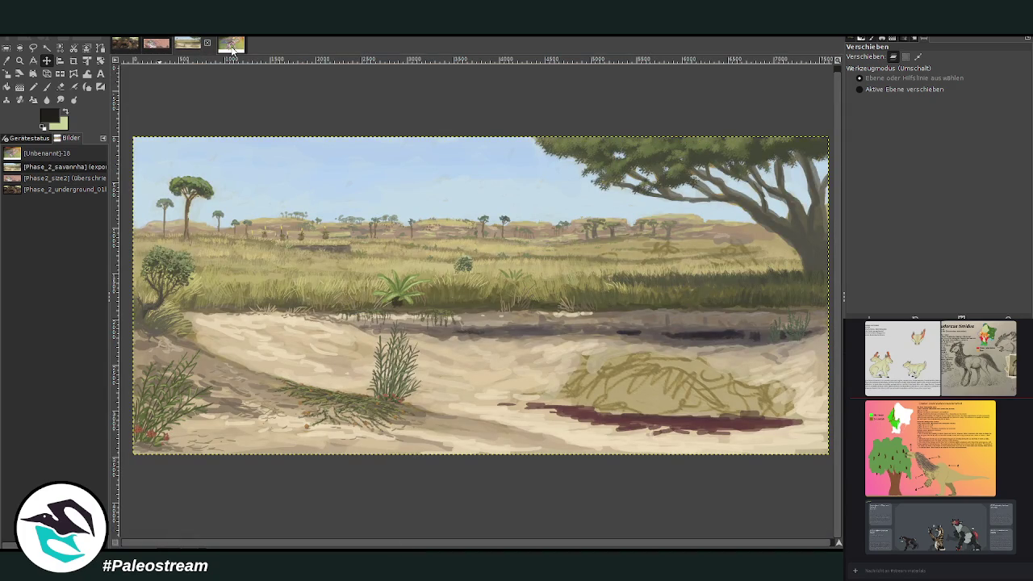
Glance at the horse-skeleton sketch, then go back to the Lemuria size chart.
left_click(231, 46)
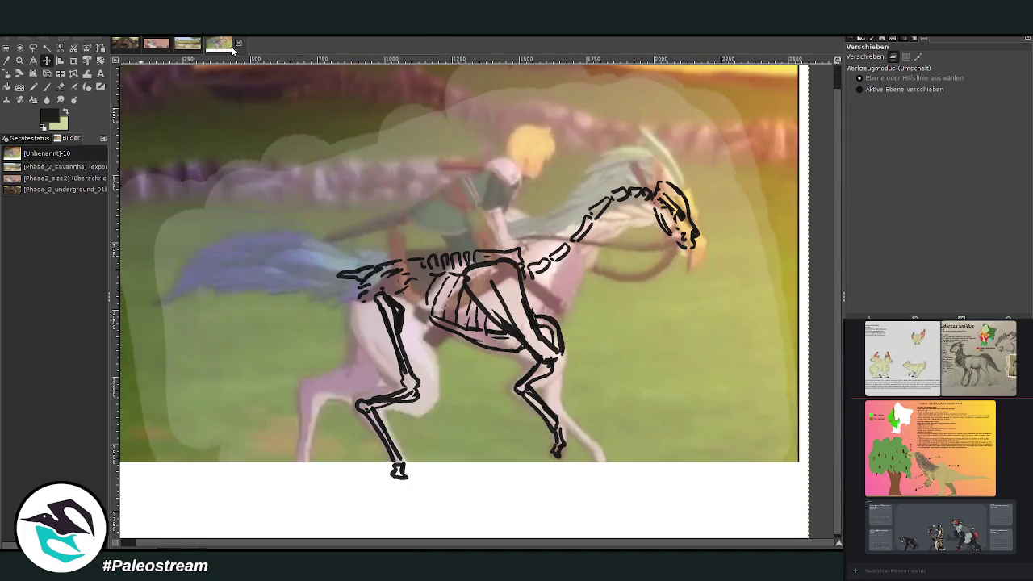
left_click(154, 46)
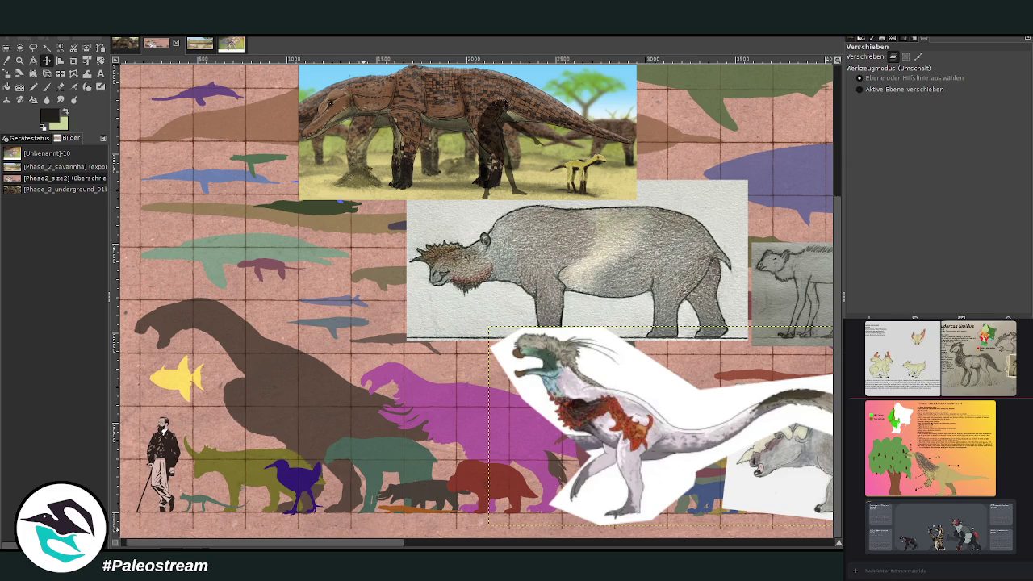
Scroll the view, then display the savanna painting with the acacia and blood pool.
left_click(991, 526)
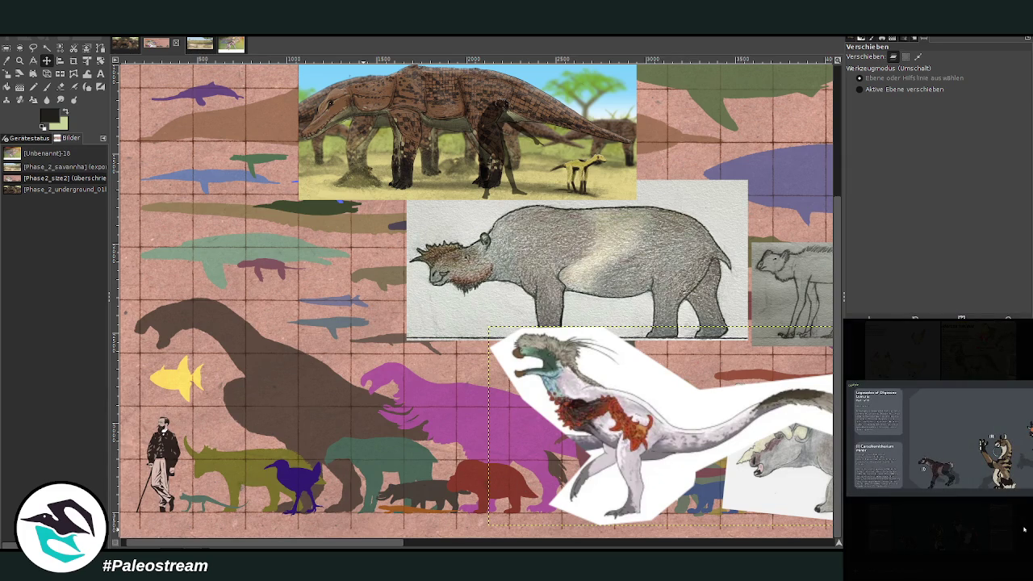
left_click(1023, 530)
scroll(1025, 516, "up", 3)
scroll(1026, 510, "up", 3)
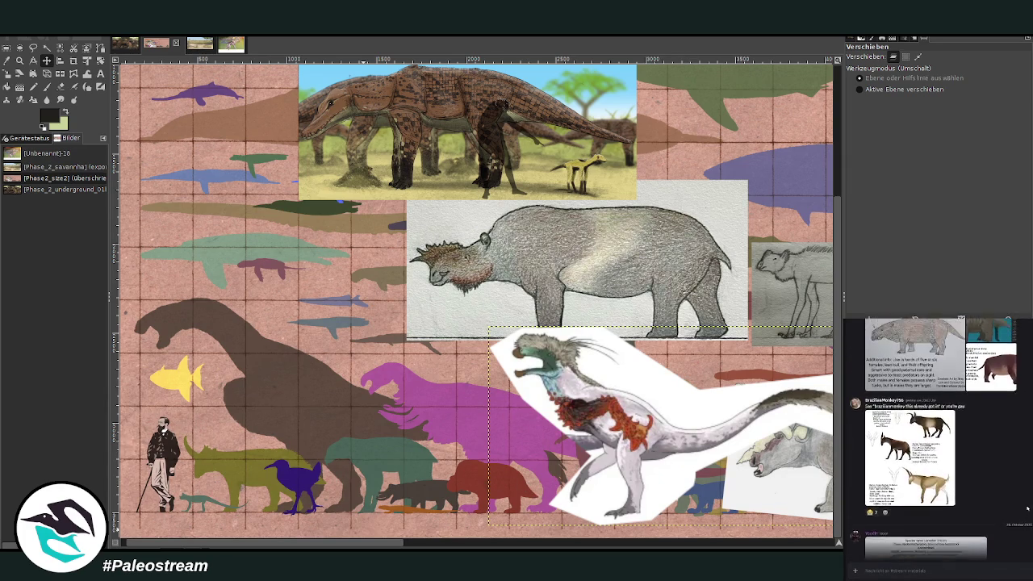
scroll(1027, 508, "up", 3)
scroll(1027, 508, "up", 3)
scroll(1027, 508, "up", 3)
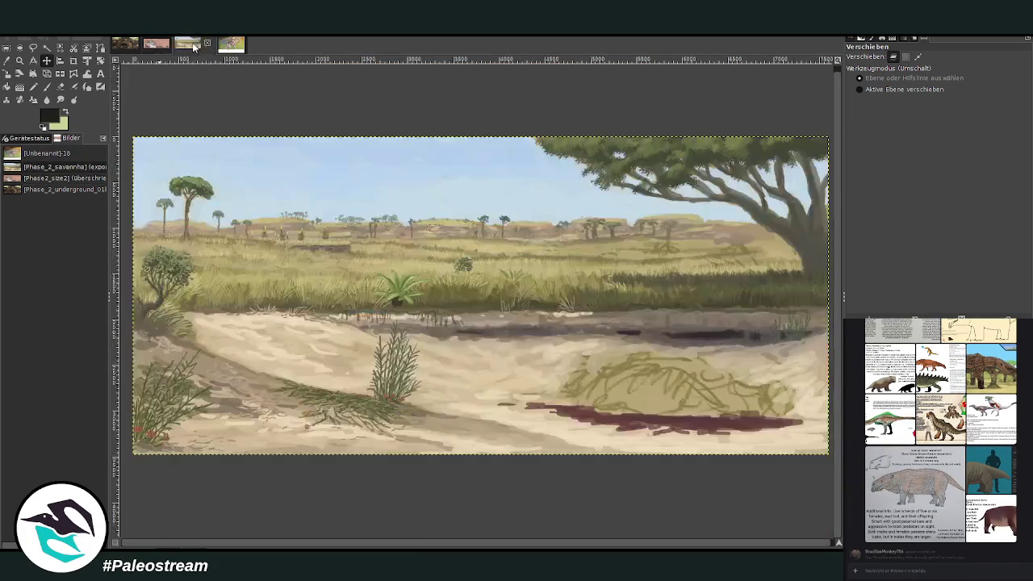
left_click(196, 47)
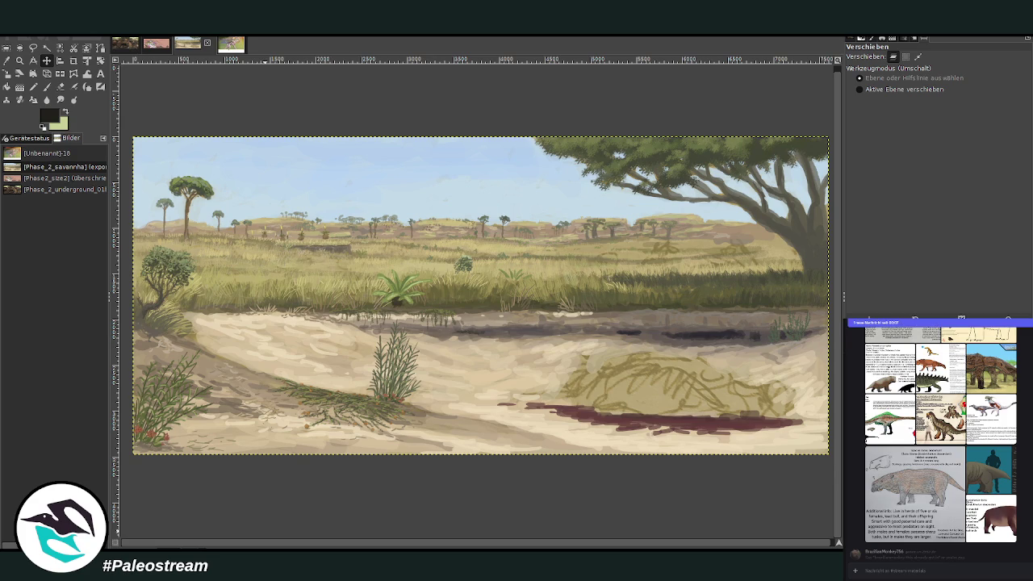
Show the Lemuria size chart with its arranged reference pictures again.
left_click(156, 43)
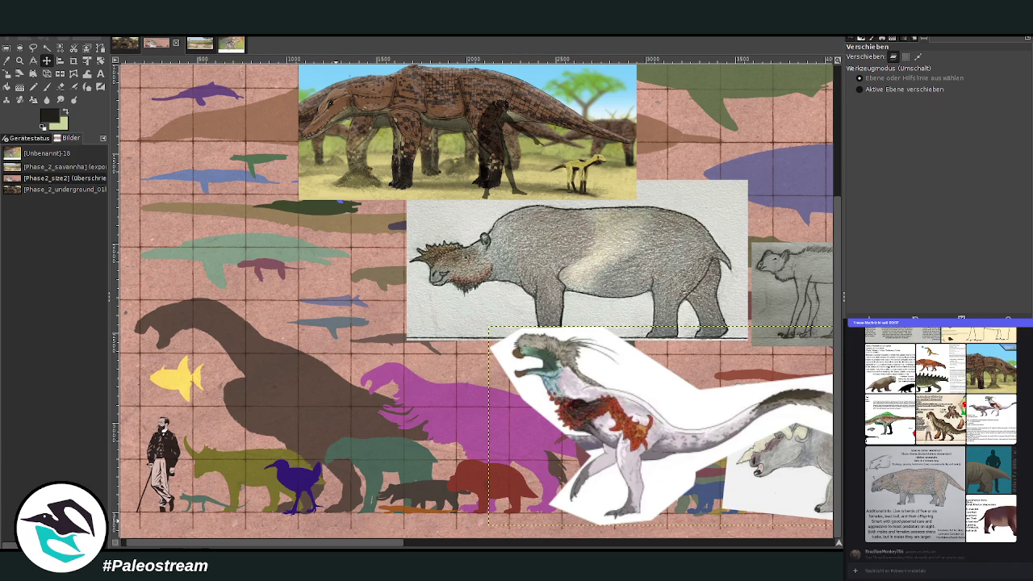
Place the grey rhino-like drawing at the chart's lower left beside the human silhouette.
left_click_drag(454, 544, 308, 546)
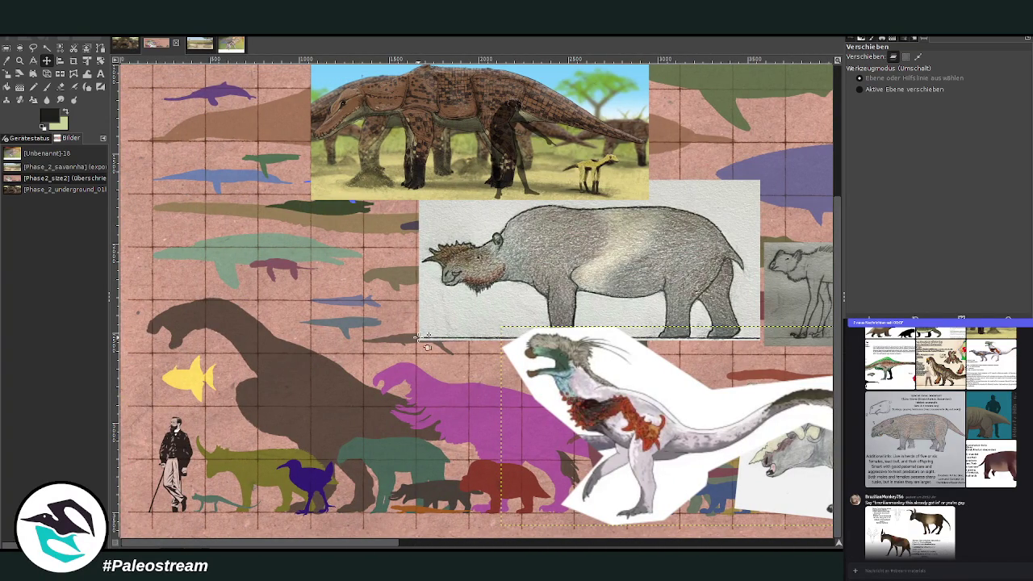
left_click_drag(482, 288, 260, 426)
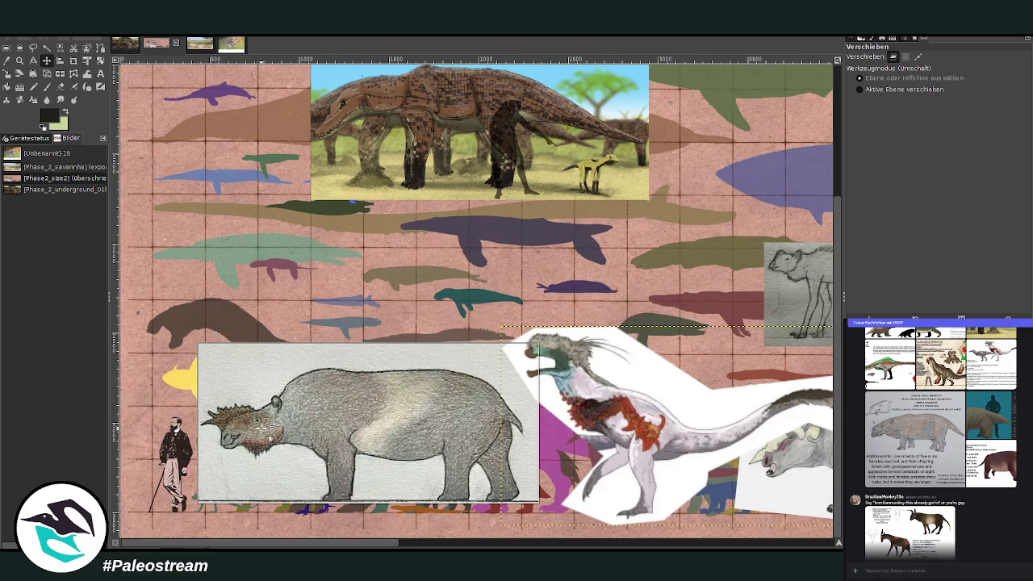
left_click_drag(261, 426, 252, 442)
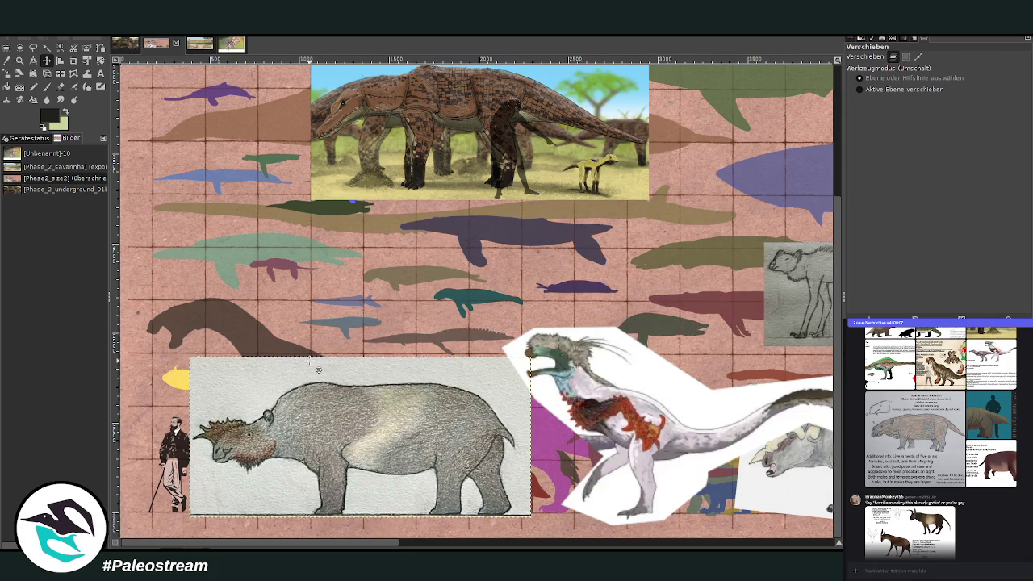
left_click(5, 74)
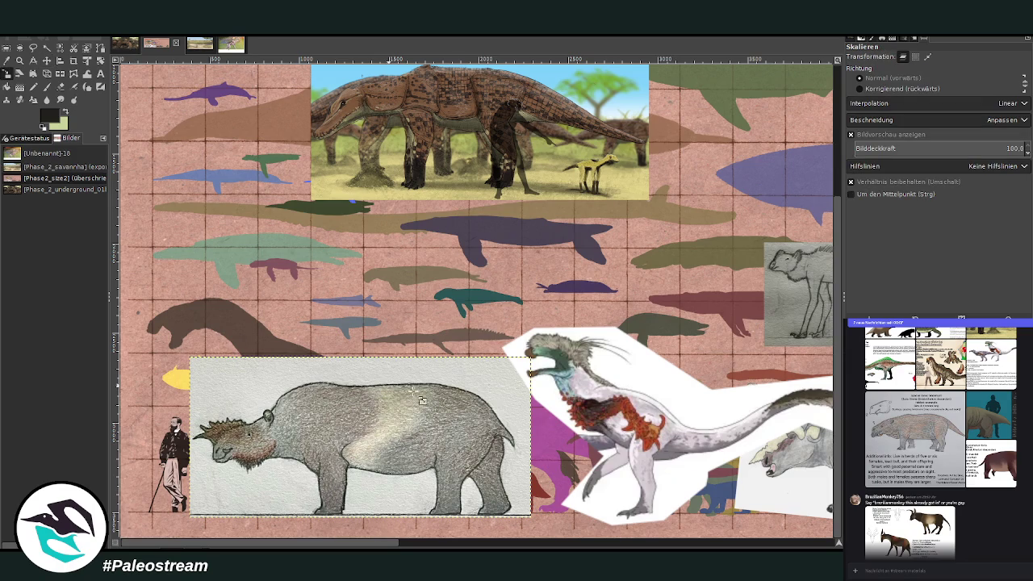
Scale the grey animal drawing down slightly to 1681 x 792 pixels.
left_click(286, 415)
left_click_drag(284, 408, 323, 433)
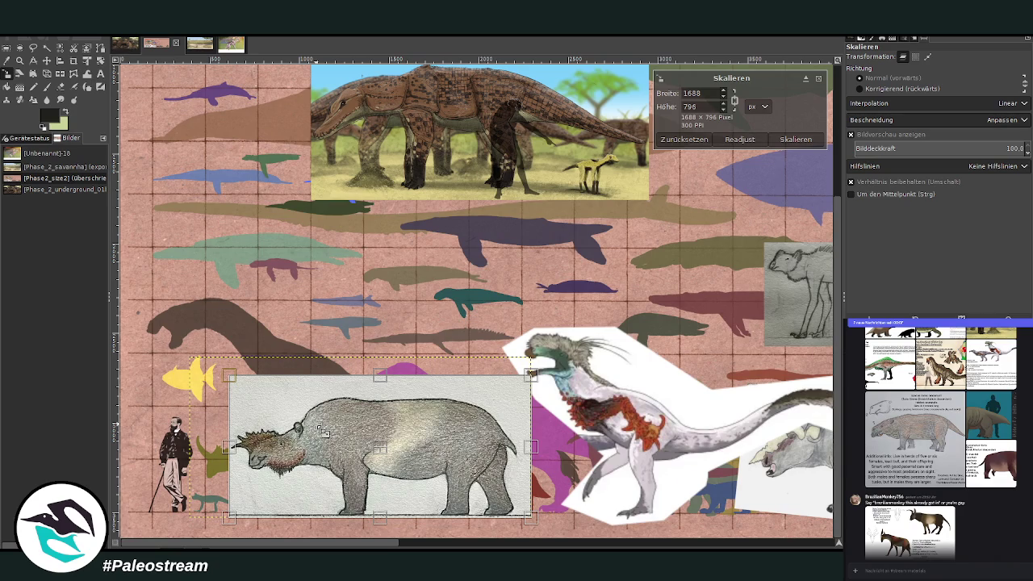
left_click_drag(321, 431, 324, 433)
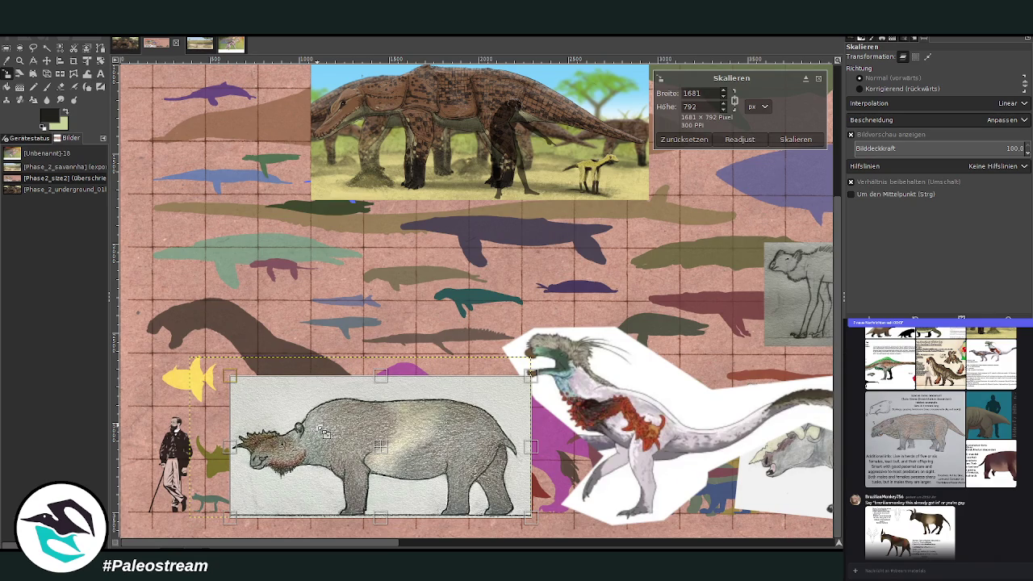
left_click(795, 139)
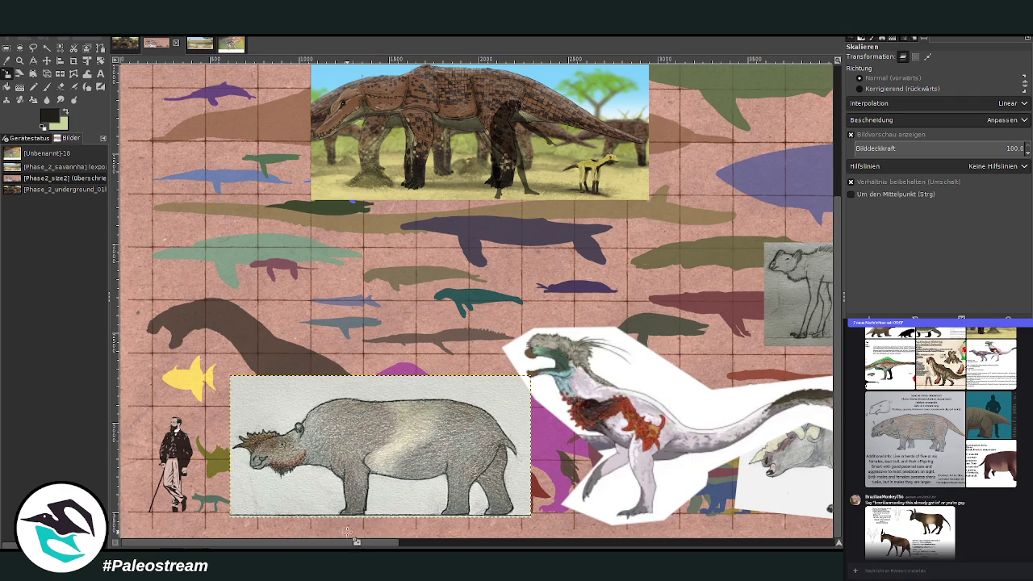
Bring up the savanna painting with the blood pool.
scroll(355, 526, "right", 5)
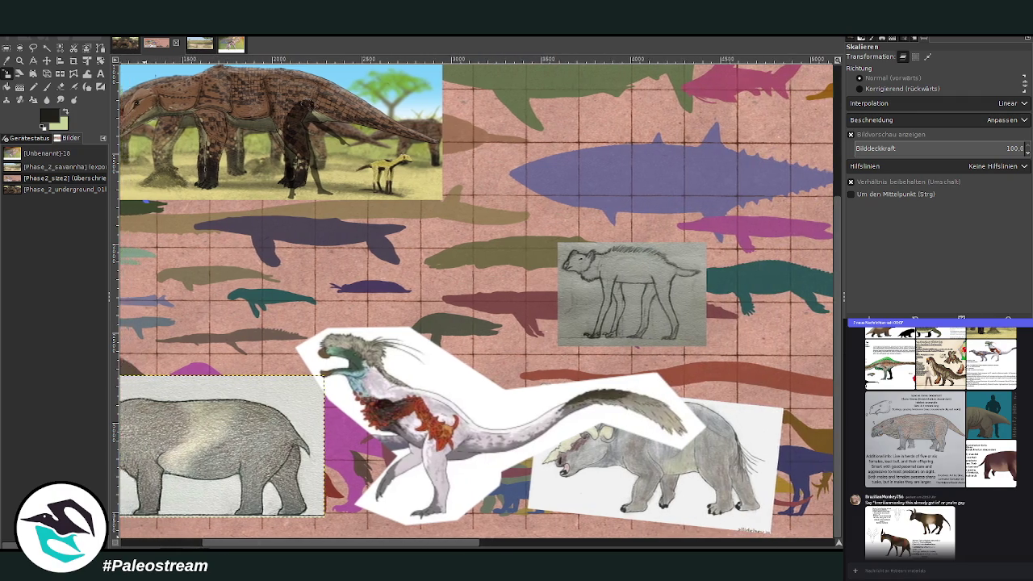
scroll(335, 495, "left", 5)
scroll(336, 494, "right", 5)
scroll(336, 495, "left", 5)
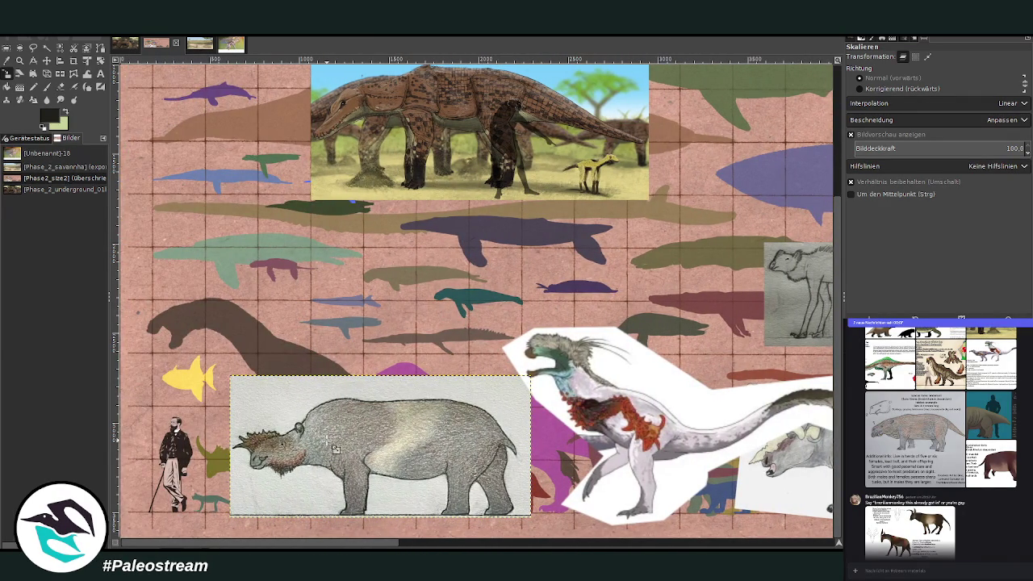
left_click(196, 46)
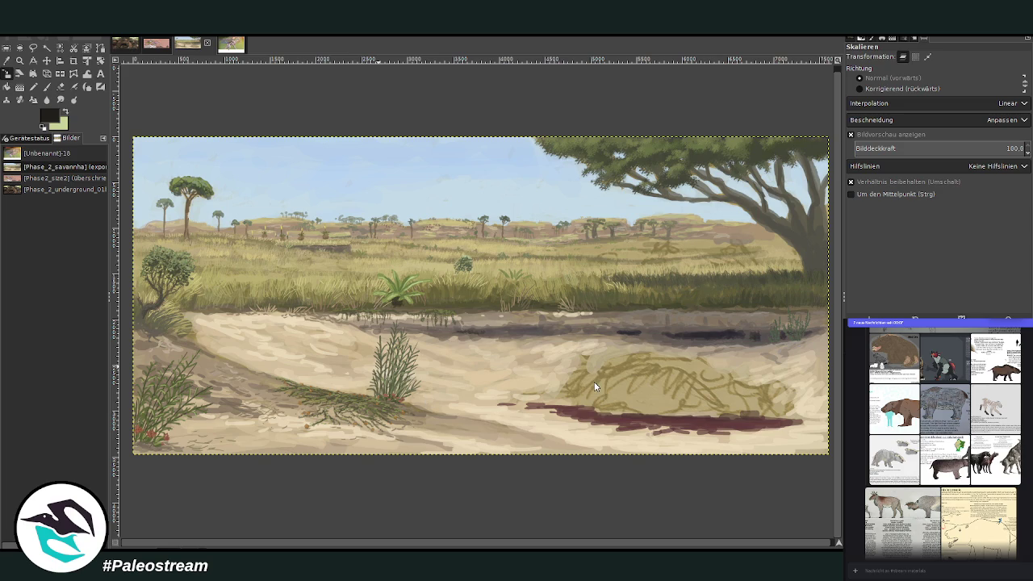
Paste the creature info sheet and crop it to the Serratorhinus tricolor entry.
key("ctrl+v")
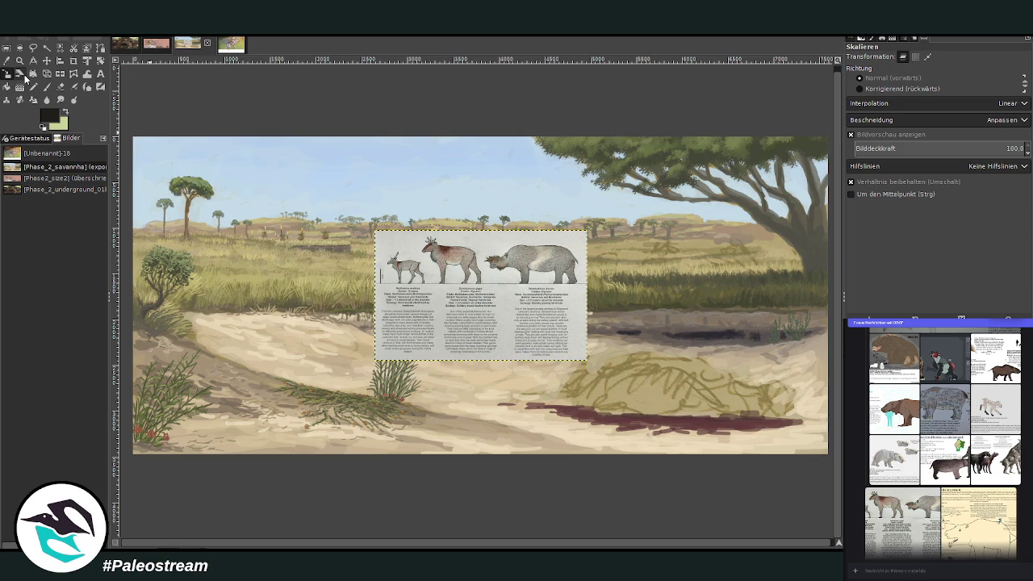
left_click(19, 61)
left_click(883, 76)
left_click_drag(469, 209, 619, 383)
left_click(73, 60)
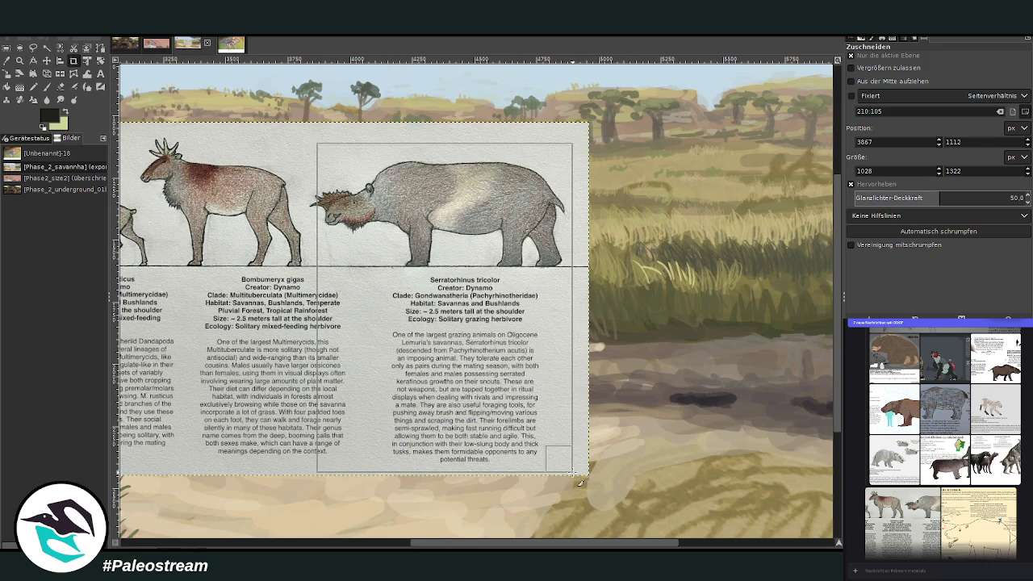
left_click_drag(317, 144, 573, 470)
left_click_drag(331, 282, 314, 284)
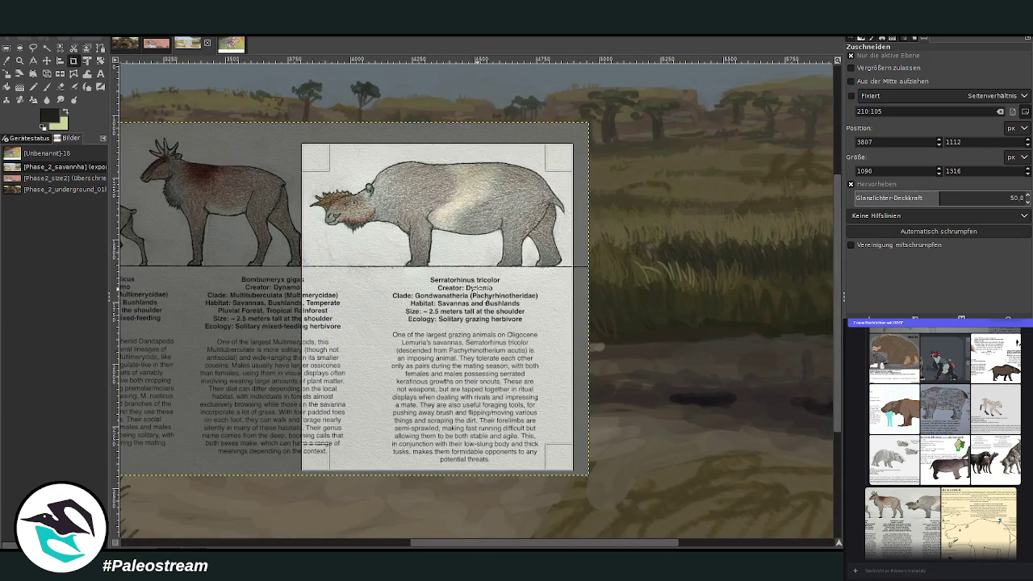
left_click(487, 279)
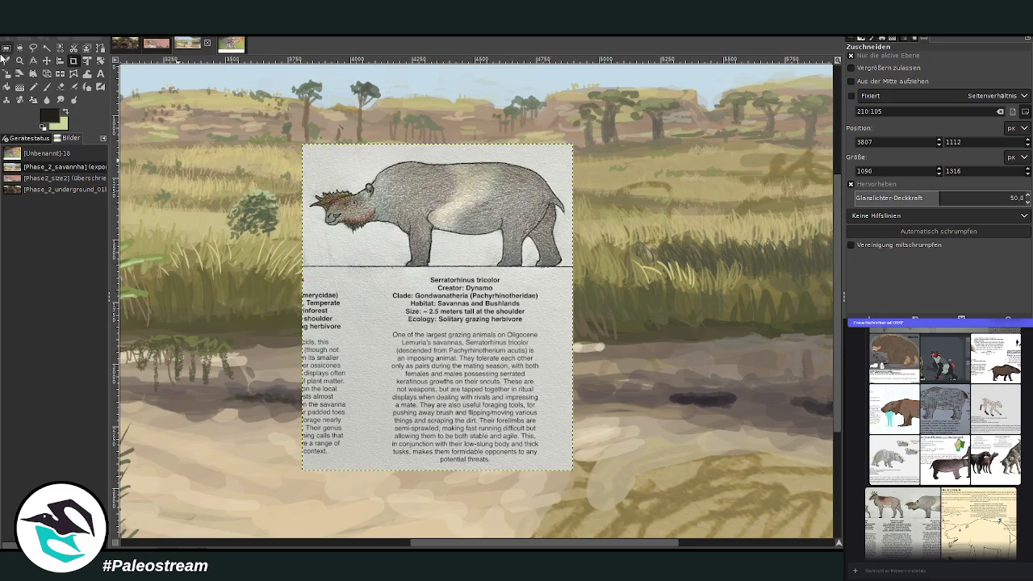
Place the info card at the upper right, zoom in on the blood pool, and pick the paintbrush.
left_click(19, 62)
left_click(392, 211, "ctrl")
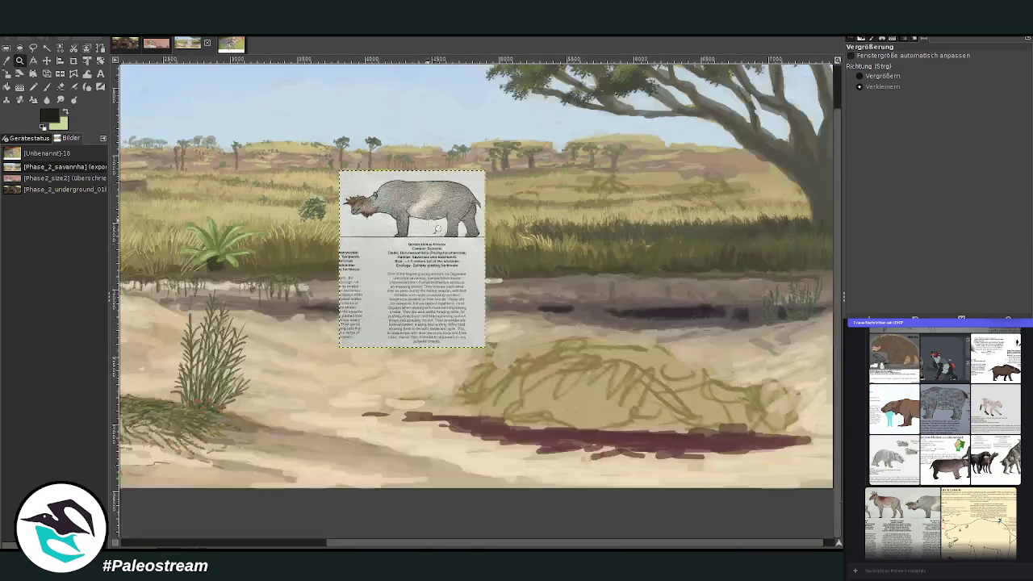
left_click(46, 60)
mouse_move(489, 242)
left_mouse_down()
mouse_move(802, 240)
mouse_move(826, 216)
left_mouse_up()
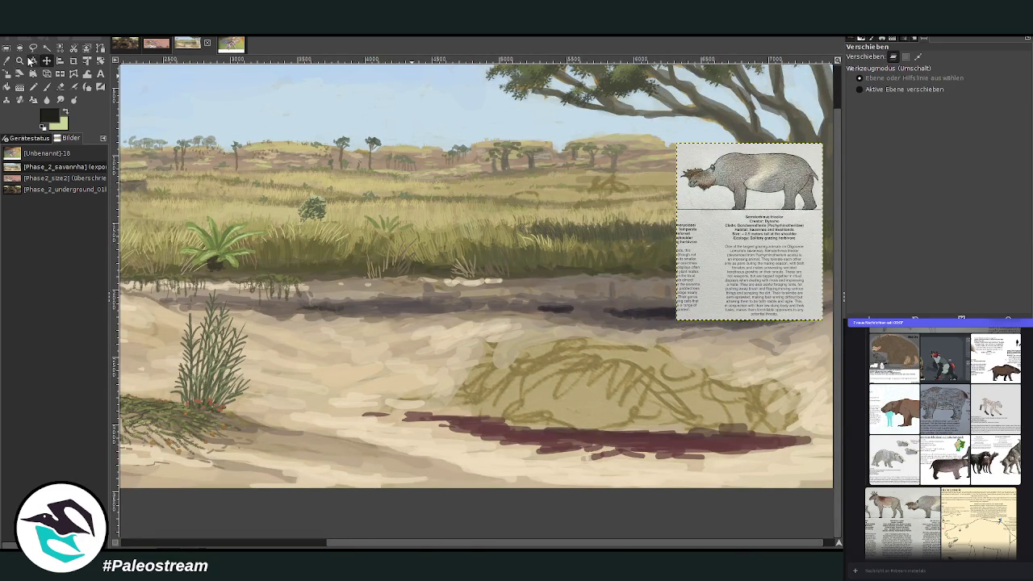
left_click(19, 61)
key("ctrl")
left_click_drag(319, 138, 810, 496)
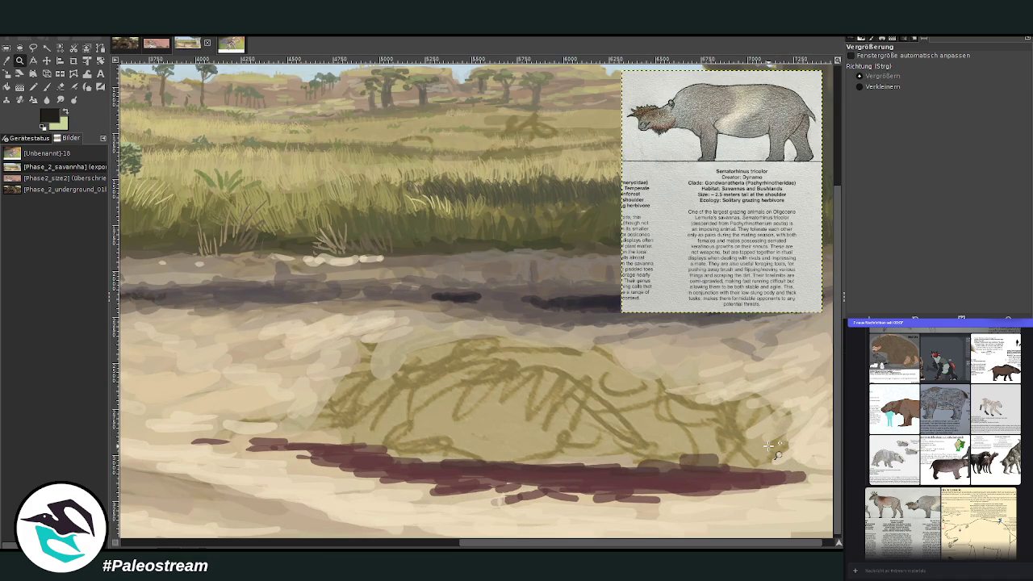
key("p")
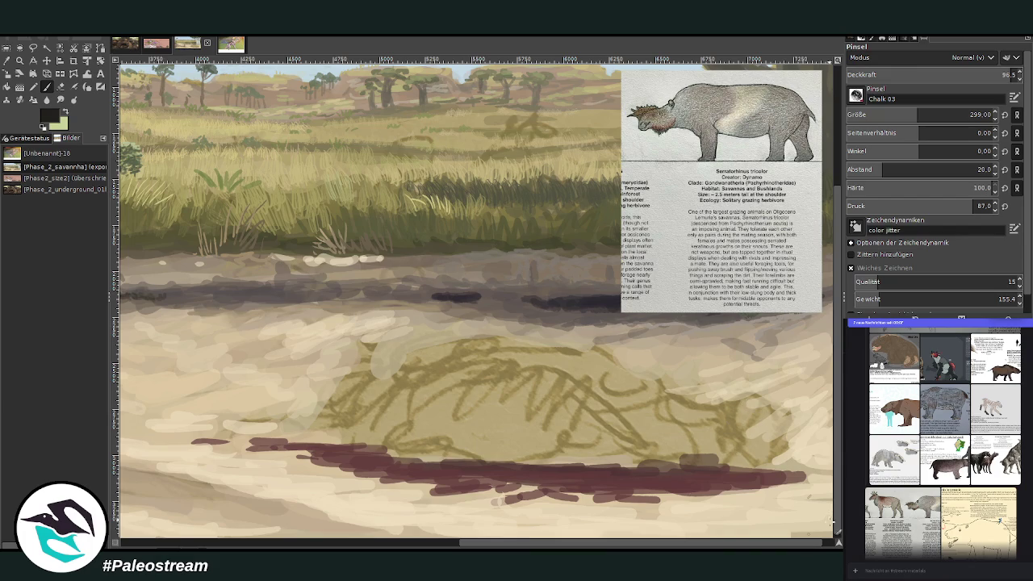
Set the brush to size 41, opacity 84.5, and sketch the body's upper contour and shoulder.
scroll(826, 547, "right", 1)
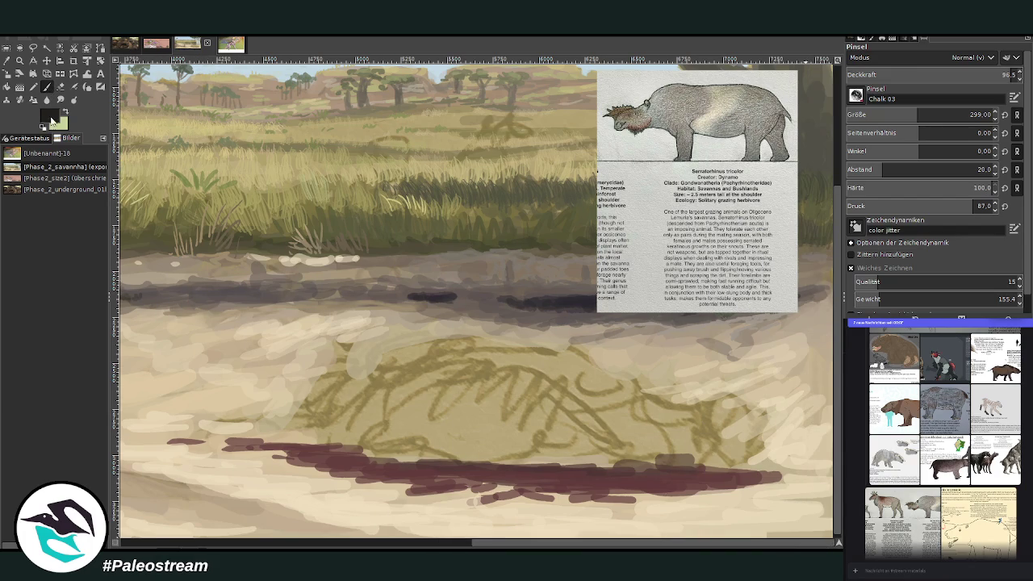
left_click_drag(904, 114, 866, 114)
left_click_drag(981, 75, 959, 76)
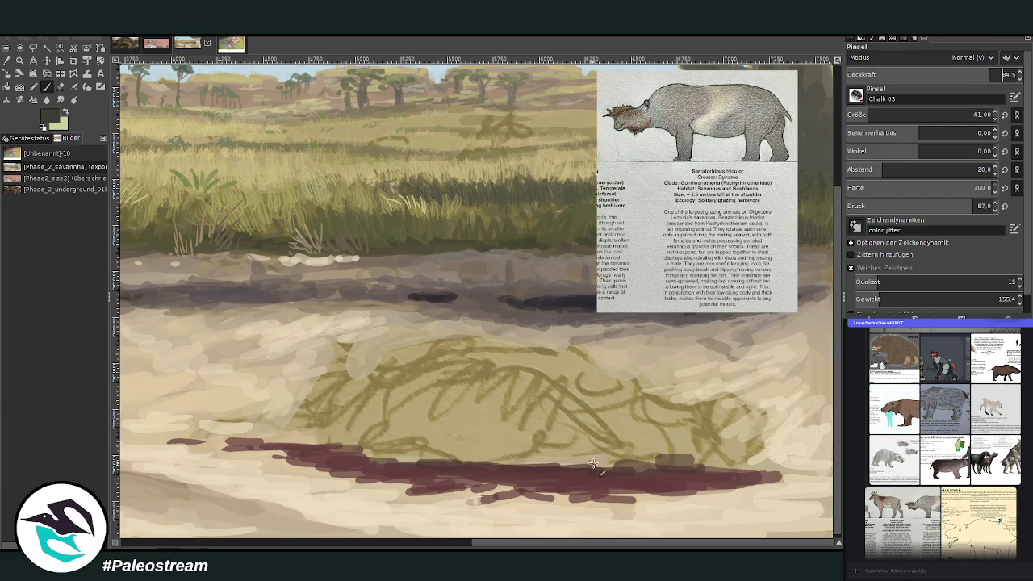
left_click_drag(601, 450, 598, 353)
left_click_drag(629, 385, 601, 350)
mouse_move(642, 384)
left_mouse_down()
mouse_move(605, 346)
mouse_move(564, 346)
left_mouse_up()
left_click(875, 111)
mouse_move(652, 387)
left_mouse_down()
mouse_move(605, 347)
mouse_move(484, 326)
mouse_move(589, 359)
left_mouse_up()
mouse_move(621, 394)
left_mouse_down()
mouse_move(557, 372)
mouse_move(567, 376)
left_mouse_up()
mouse_move(523, 408)
left_mouse_down()
mouse_move(548, 395)
mouse_move(537, 408)
mouse_move(569, 345)
mouse_move(631, 381)
mouse_move(611, 420)
mouse_move(536, 407)
mouse_move(524, 395)
mouse_move(565, 412)
left_mouse_up()
At brush size 89, sketch the shoulder, leg to the pool, and hooked back line.
left_click_drag(911, 118, 883, 75)
mouse_move(542, 417)
left_mouse_down()
mouse_move(513, 421)
mouse_move(541, 383)
mouse_move(501, 440)
mouse_move(551, 412)
mouse_move(531, 466)
left_mouse_up()
mouse_move(500, 412)
left_mouse_down()
mouse_move(492, 466)
mouse_move(512, 484)
mouse_move(549, 469)
left_mouse_up()
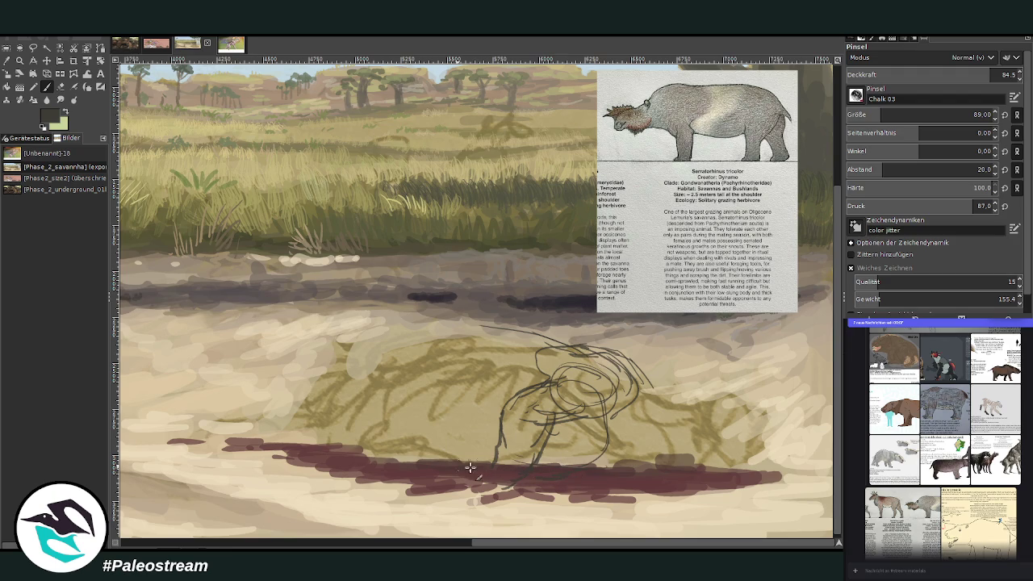
left_click_drag(497, 325, 381, 331)
left_click_drag(443, 325, 310, 343)
left_click_drag(389, 323, 296, 360)
left_click_drag(290, 371, 287, 396)
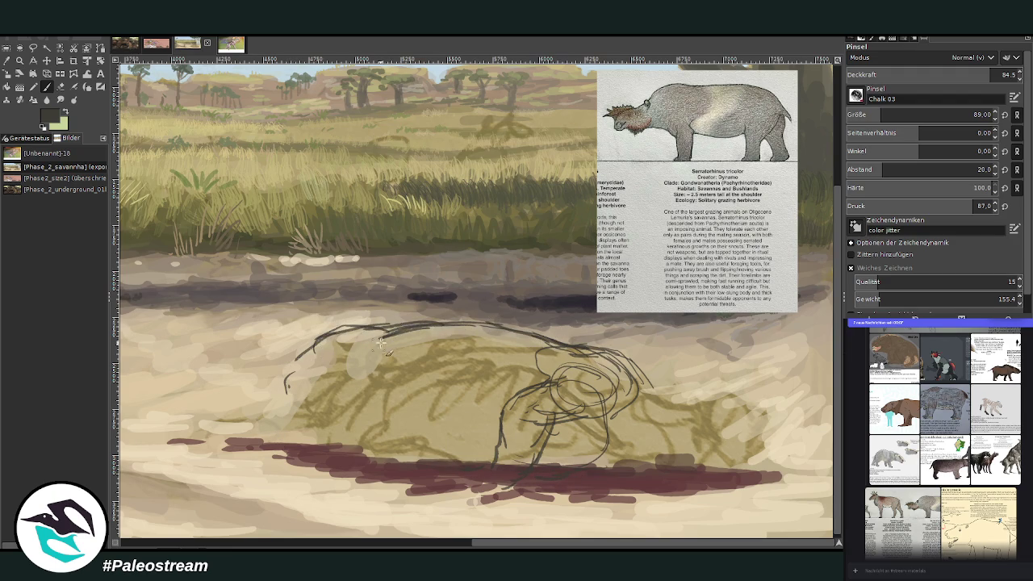
Sketch the head with jaw, snout, eye, ear and mouth lines, plus underside marks.
mouse_move(597, 349)
left_mouse_down()
mouse_move(650, 367)
mouse_move(670, 403)
mouse_move(744, 421)
mouse_move(744, 444)
left_mouse_up()
mouse_move(723, 409)
left_mouse_down()
mouse_move(658, 428)
mouse_move(663, 434)
mouse_move(632, 433)
left_mouse_up()
mouse_move(699, 412)
left_mouse_down()
mouse_move(653, 427)
mouse_move(668, 466)
left_mouse_up()
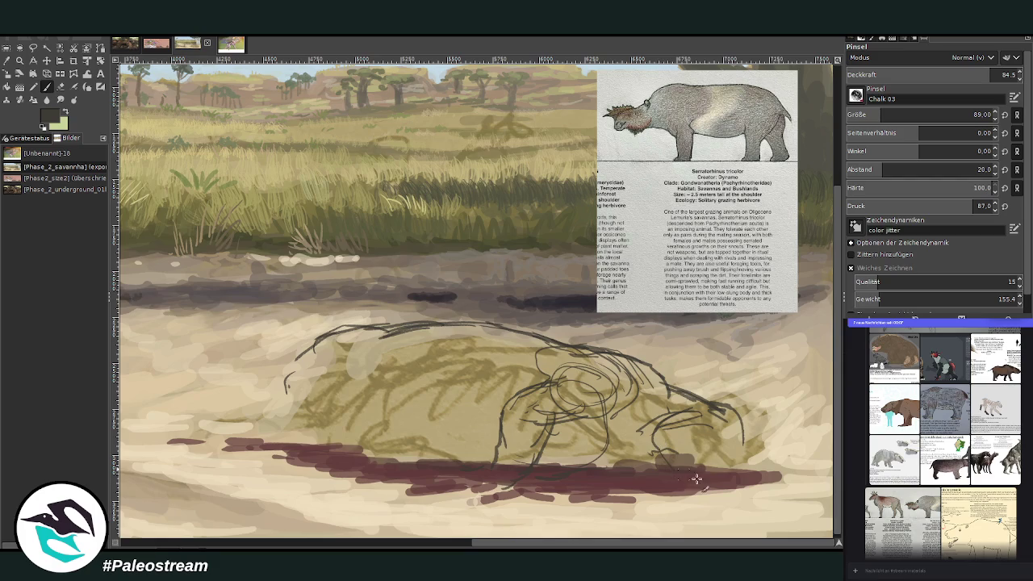
left_click_drag(740, 431, 754, 466)
mouse_move(762, 475)
left_mouse_down()
mouse_move(797, 500)
mouse_move(772, 482)
mouse_move(797, 500)
mouse_move(796, 450)
mouse_move(743, 426)
left_mouse_up()
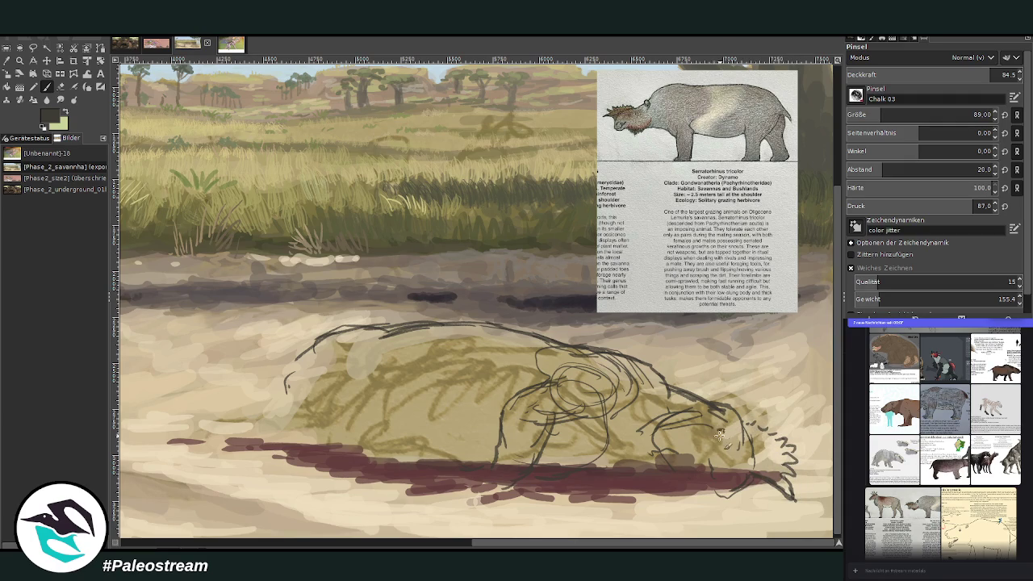
mouse_move(720, 433)
left_mouse_down()
mouse_move(746, 428)
mouse_move(650, 363)
mouse_move(726, 416)
mouse_move(734, 391)
left_mouse_up()
mouse_move(710, 480)
left_mouse_down()
mouse_move(726, 501)
mouse_move(713, 489)
left_mouse_up()
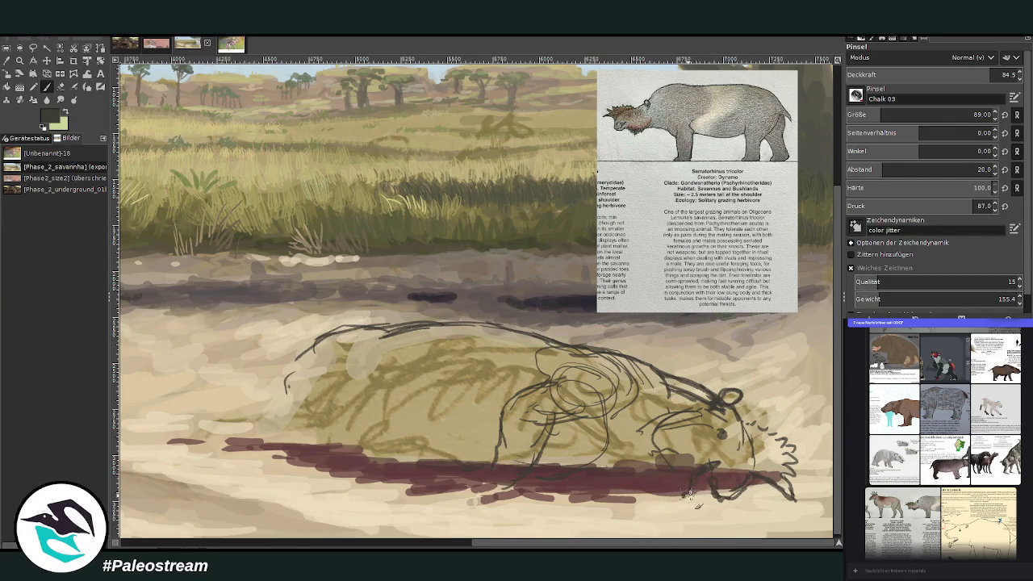
mouse_move(686, 495)
left_mouse_down()
mouse_move(673, 500)
mouse_move(715, 497)
mouse_move(669, 495)
left_mouse_up()
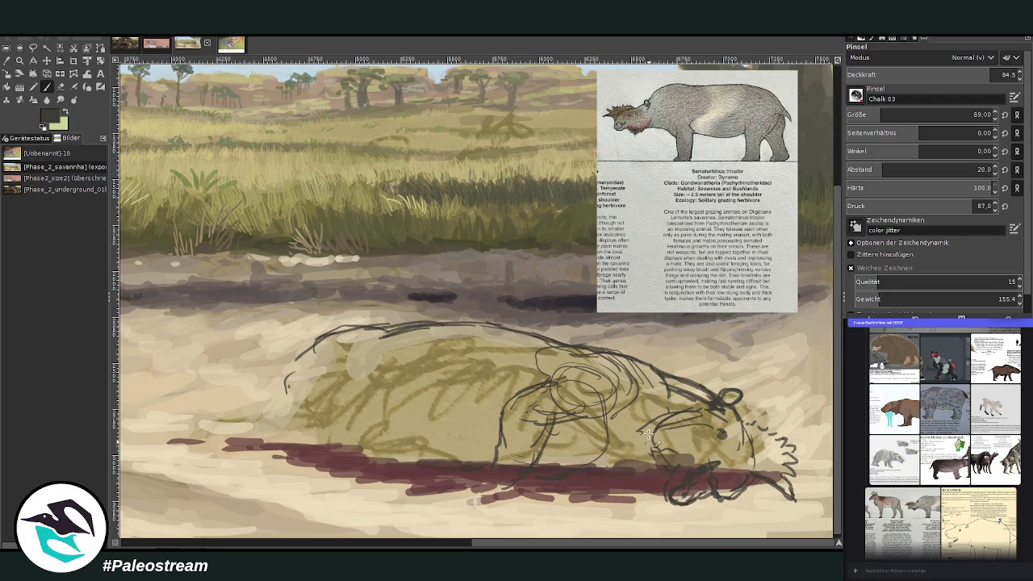
mouse_move(652, 446)
left_mouse_down()
mouse_move(670, 415)
mouse_move(694, 410)
mouse_move(657, 468)
mouse_move(620, 466)
left_mouse_up()
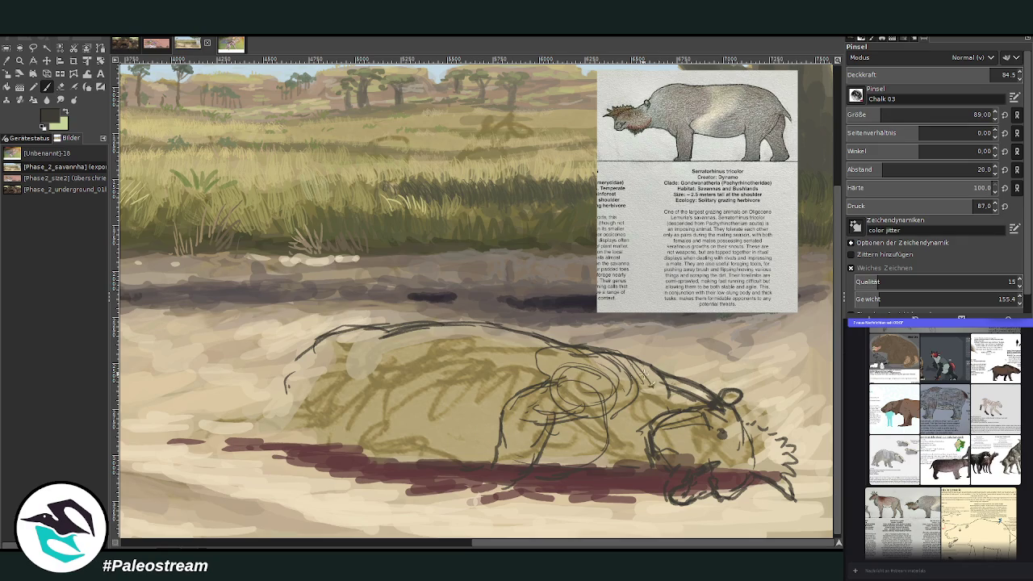
left_click_drag(650, 462, 635, 471)
Add jaw strokes, snout bristles, and a thicker foreleg ending in a clawed foot.
left_click_drag(649, 430, 662, 435)
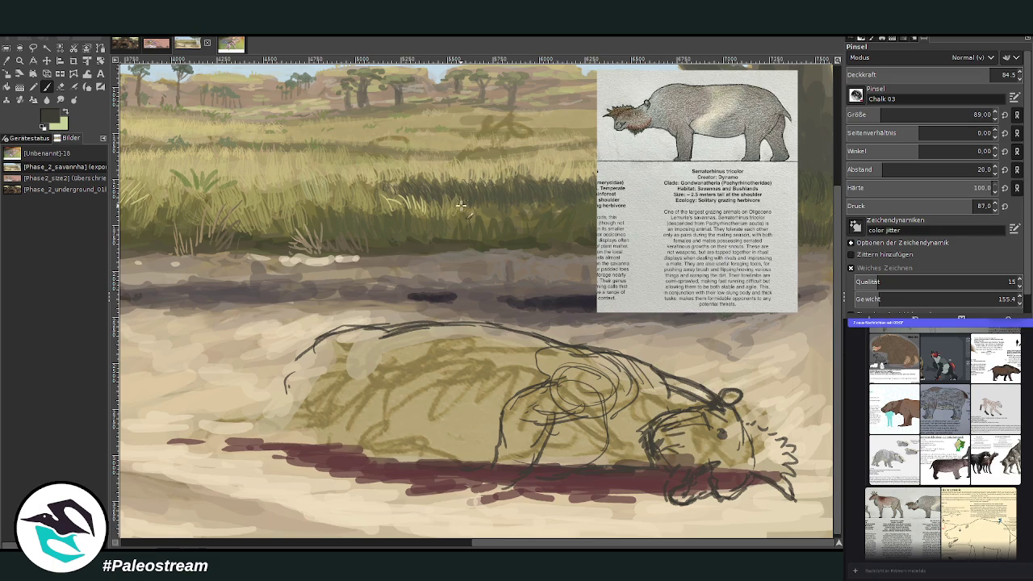
mouse_move(758, 436)
left_mouse_down()
mouse_move(781, 484)
mouse_move(754, 470)
mouse_move(756, 452)
left_mouse_up()
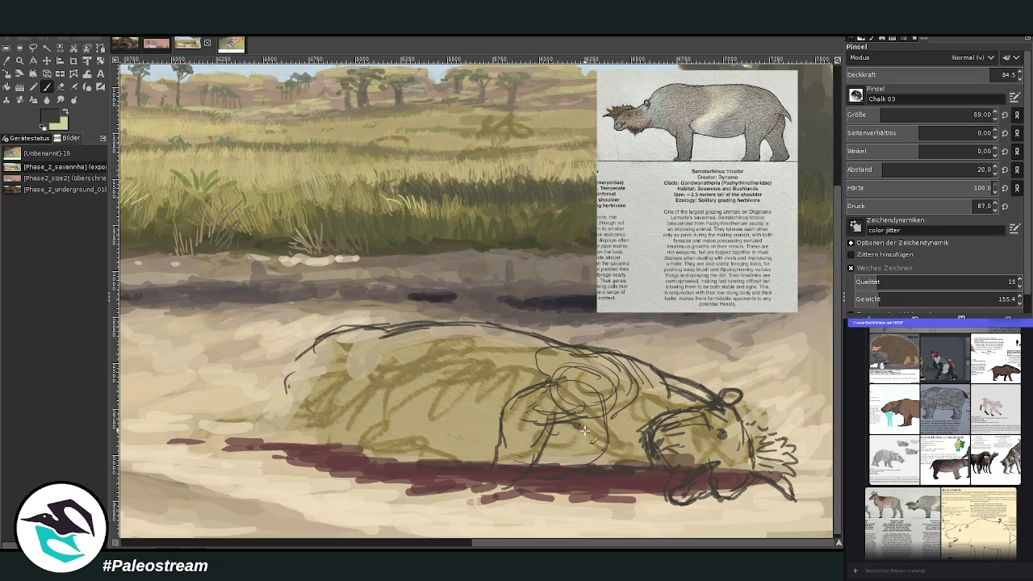
mouse_move(584, 429)
left_mouse_down()
mouse_move(610, 452)
mouse_move(537, 420)
left_mouse_up()
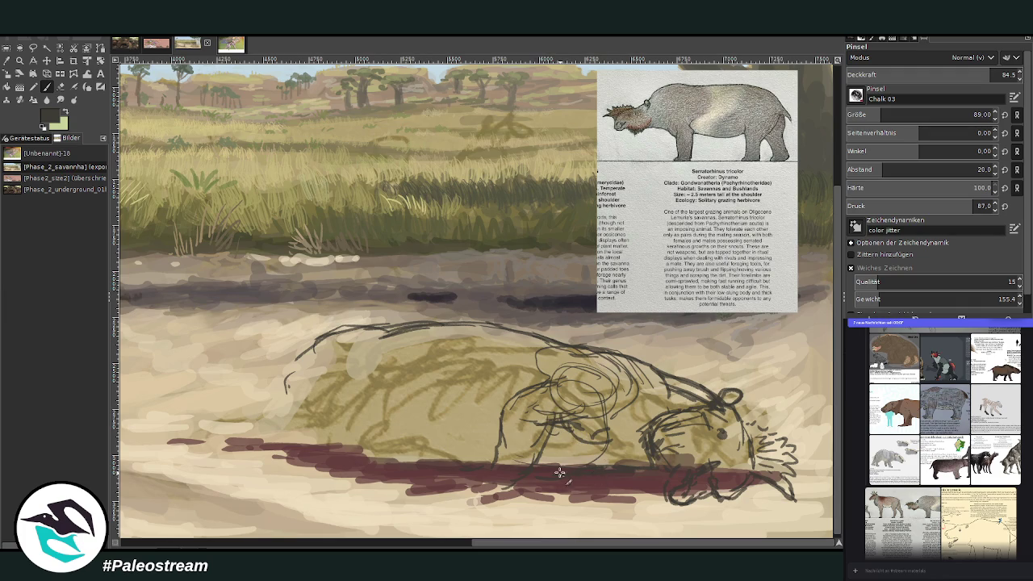
mouse_move(517, 484)
left_mouse_down()
mouse_move(504, 504)
mouse_move(494, 500)
mouse_move(516, 510)
mouse_move(475, 494)
mouse_move(516, 509)
mouse_move(515, 496)
left_mouse_up()
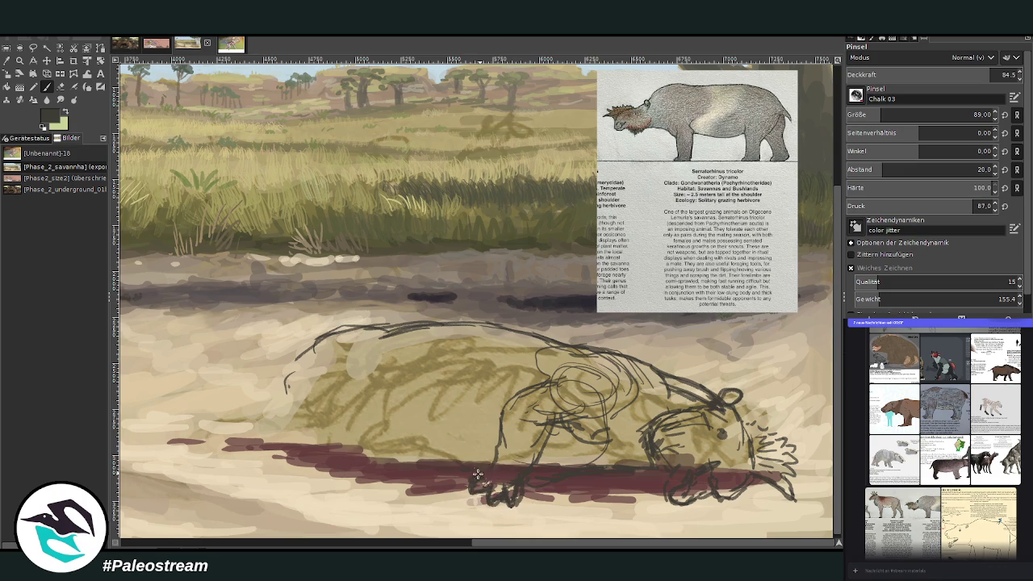
mouse_move(494, 457)
left_mouse_down()
mouse_move(516, 486)
mouse_move(495, 436)
left_mouse_up()
left_click_drag(546, 437, 524, 492)
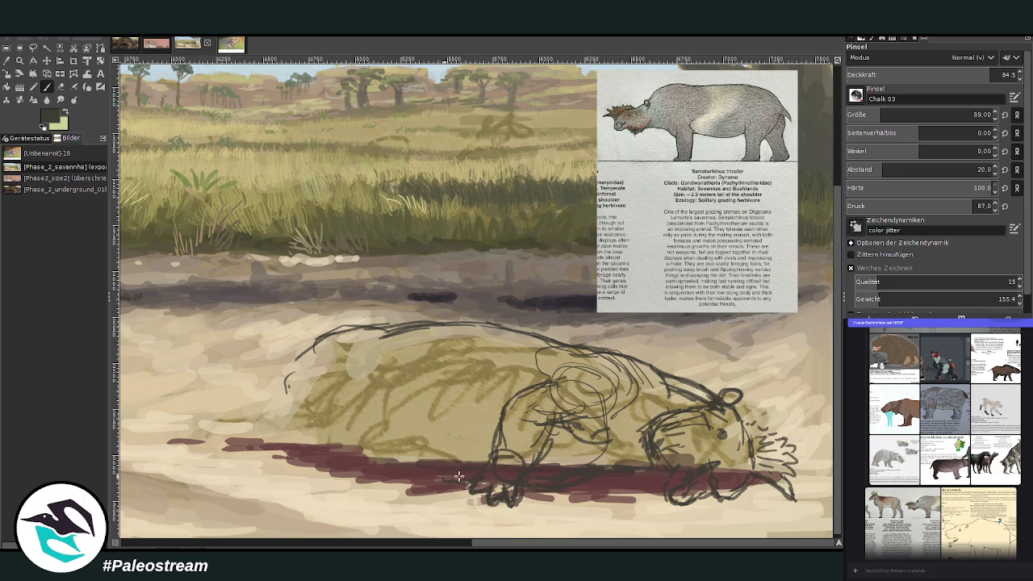
Strengthen the back line and the head and lower jaw outline.
mouse_move(539, 344)
left_mouse_down()
mouse_move(494, 321)
mouse_move(400, 329)
mouse_move(516, 324)
mouse_move(565, 353)
left_mouse_up()
mouse_move(428, 319)
left_mouse_down()
mouse_move(378, 345)
mouse_move(352, 329)
mouse_move(319, 338)
left_mouse_up()
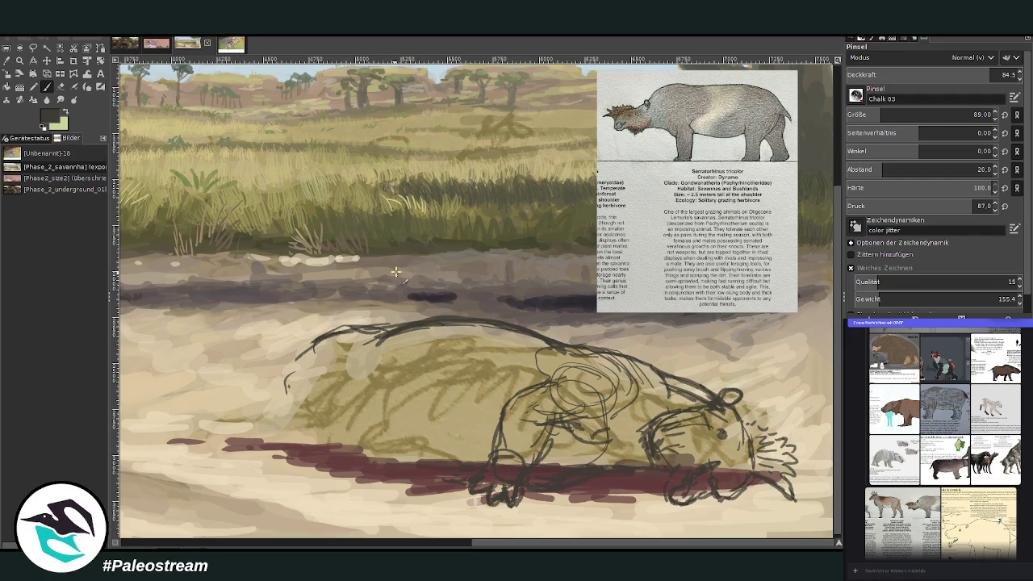
left_click_drag(365, 328, 302, 358)
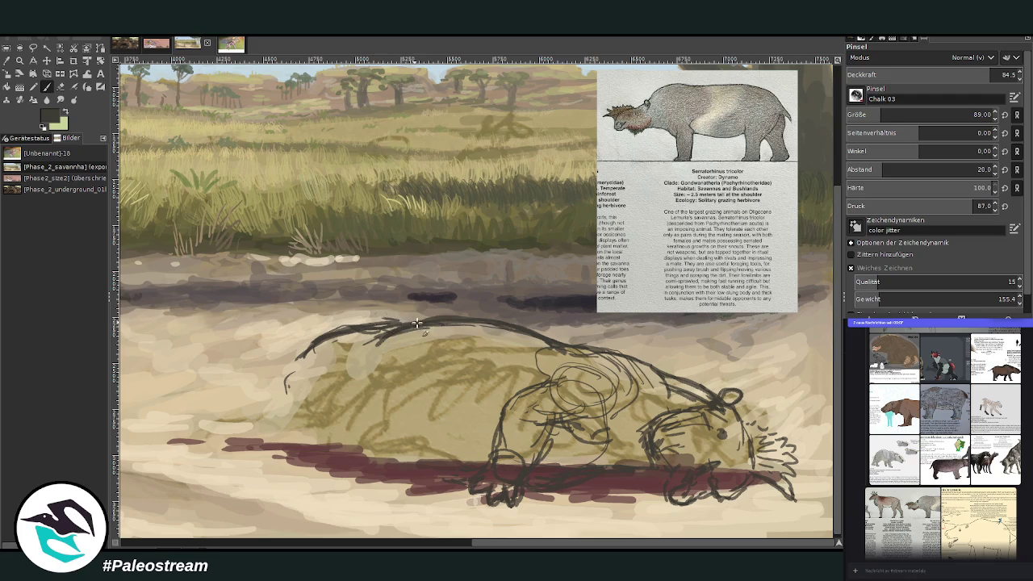
left_click_drag(419, 319, 305, 356)
left_click_drag(367, 316, 287, 388)
left_click_drag(357, 375, 282, 420)
mouse_move(307, 351)
left_mouse_down()
mouse_move(269, 412)
mouse_move(338, 413)
mouse_move(361, 398)
mouse_move(258, 432)
left_mouse_up()
Stretch the head left into a long rounded snout, with throat, belly and foreleg lines.
mouse_move(295, 369)
left_mouse_down()
mouse_move(252, 407)
mouse_move(205, 428)
left_mouse_up()
left_click_drag(296, 415, 220, 447)
mouse_move(269, 425)
left_mouse_down()
mouse_move(231, 460)
mouse_move(198, 429)
left_mouse_up()
mouse_move(298, 372)
left_mouse_down()
mouse_move(197, 445)
mouse_move(234, 454)
left_mouse_up()
mouse_move(310, 420)
left_mouse_down()
mouse_move(327, 444)
mouse_move(403, 465)
left_mouse_up()
mouse_move(339, 455)
left_mouse_down()
mouse_move(423, 462)
mouse_move(318, 409)
left_mouse_up()
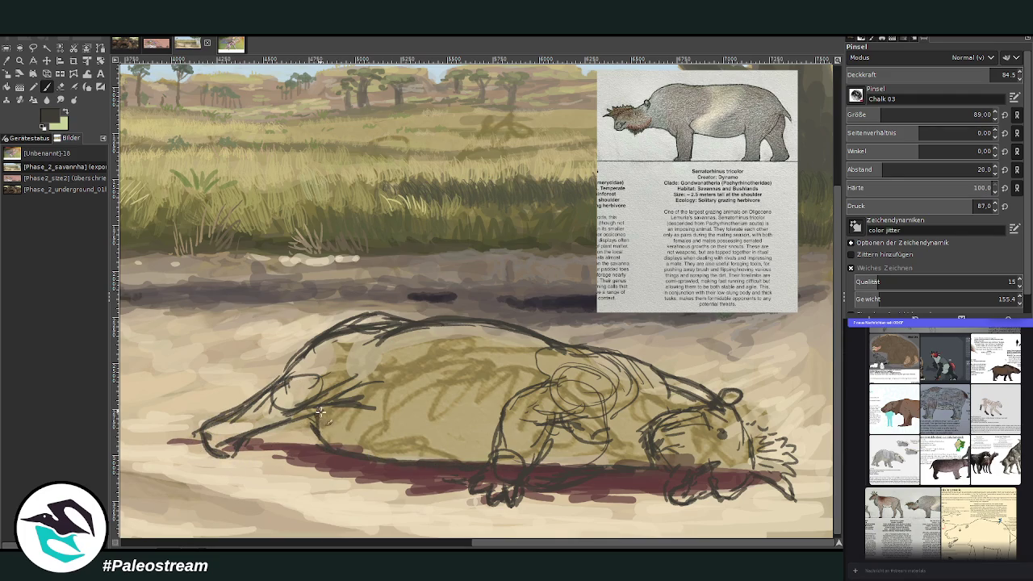
mouse_move(282, 435)
left_mouse_down()
mouse_move(323, 451)
mouse_move(254, 446)
left_mouse_up()
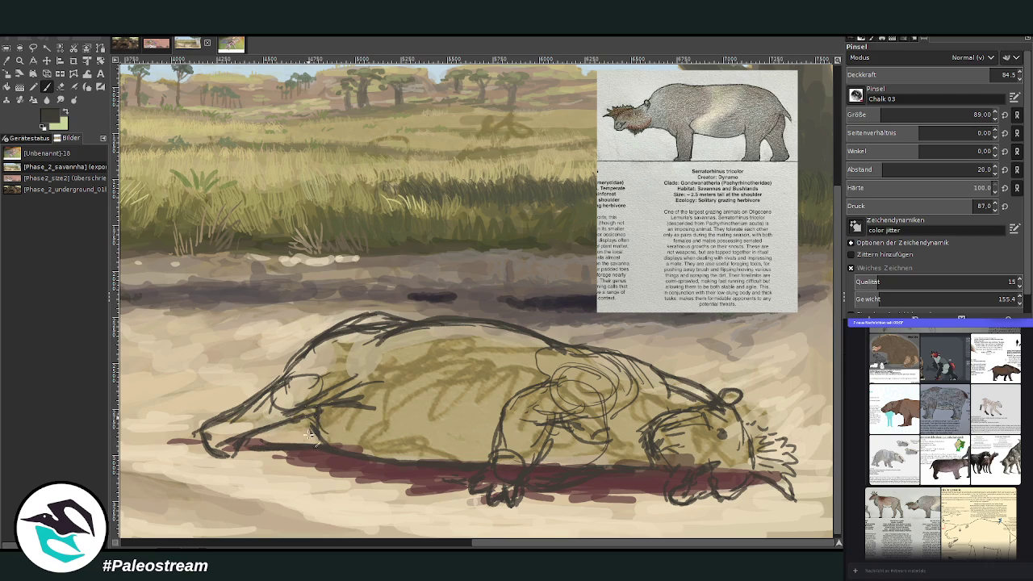
mouse_move(415, 359)
left_mouse_down()
mouse_move(484, 343)
mouse_move(484, 384)
mouse_move(500, 415)
mouse_move(488, 439)
left_mouse_up()
left_click_drag(538, 380, 557, 355)
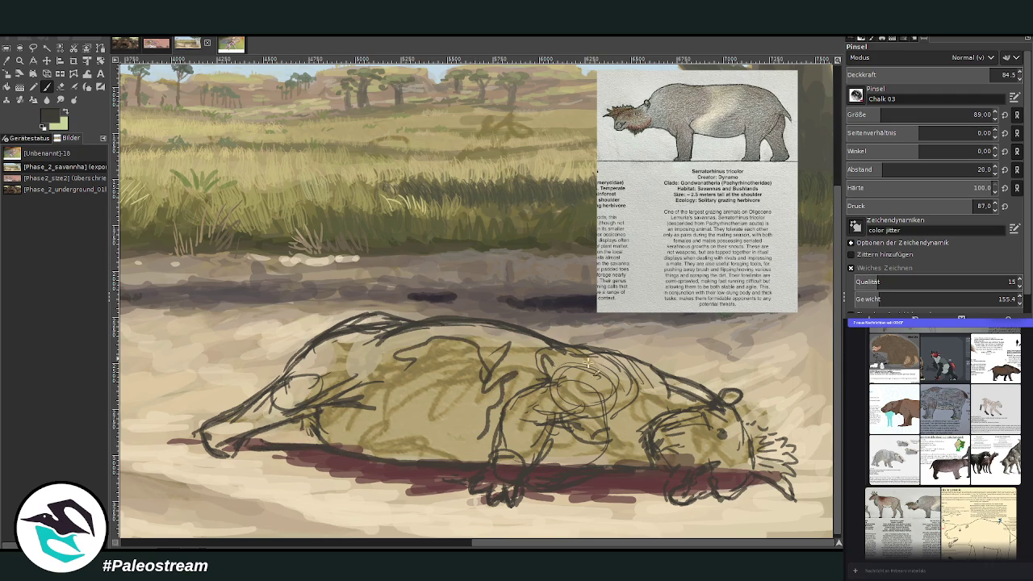
mouse_move(548, 443)
left_mouse_down()
mouse_move(542, 469)
mouse_move(574, 418)
mouse_move(589, 442)
mouse_move(518, 409)
mouse_move(521, 379)
mouse_move(575, 363)
mouse_move(650, 377)
mouse_move(539, 345)
left_mouse_up()
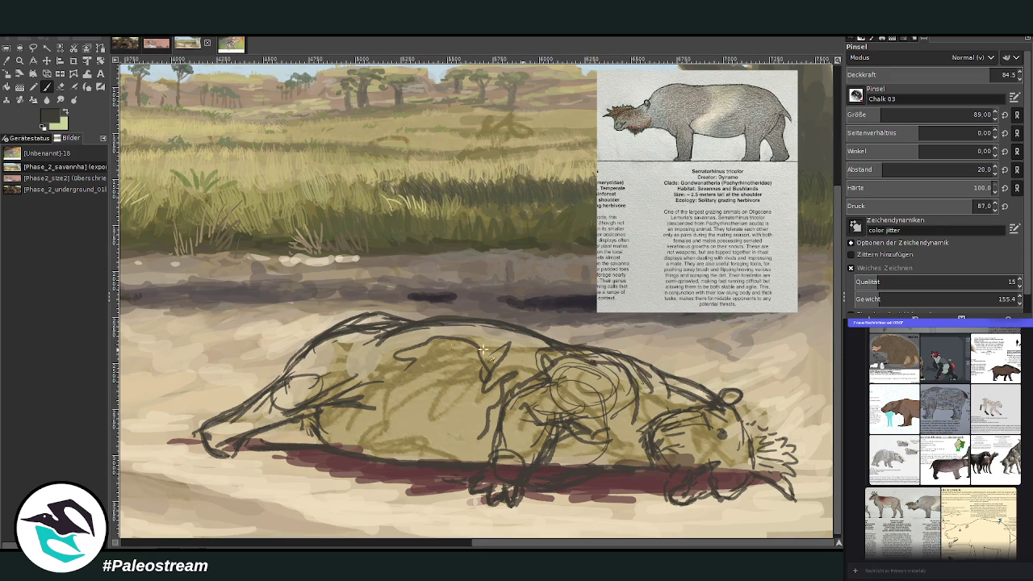
Try ear strokes in the grass with a bigger brush, then undo them.
key("bracketright")
scroll(839, 454, "up", 1)
scroll(503, 280, "up", 1)
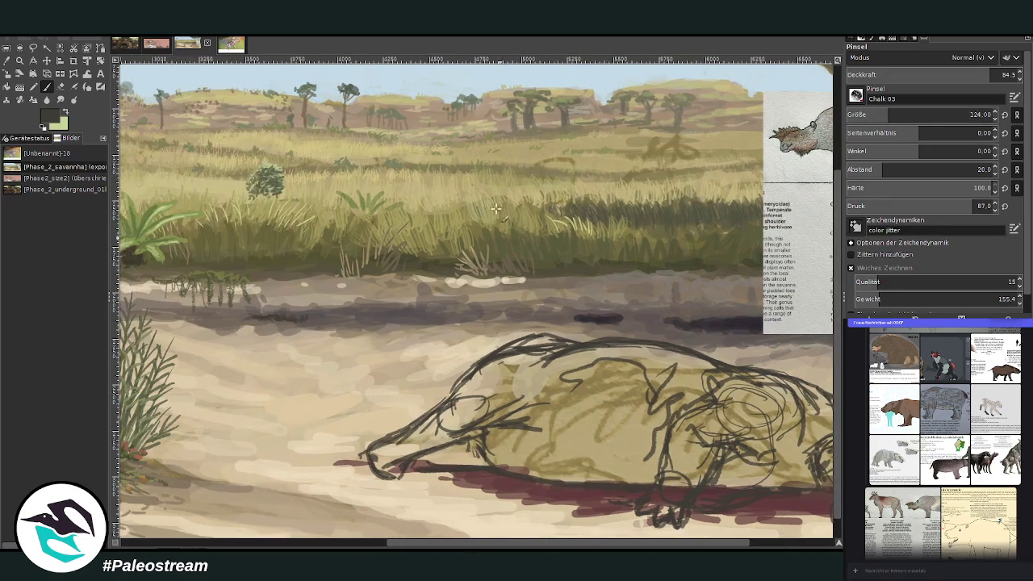
mouse_move(399, 197)
left_mouse_down()
mouse_move(401, 227)
mouse_move(401, 188)
mouse_move(445, 154)
mouse_move(451, 195)
mouse_move(507, 199)
mouse_move(450, 181)
mouse_move(492, 197)
mouse_move(354, 206)
left_mouse_up()
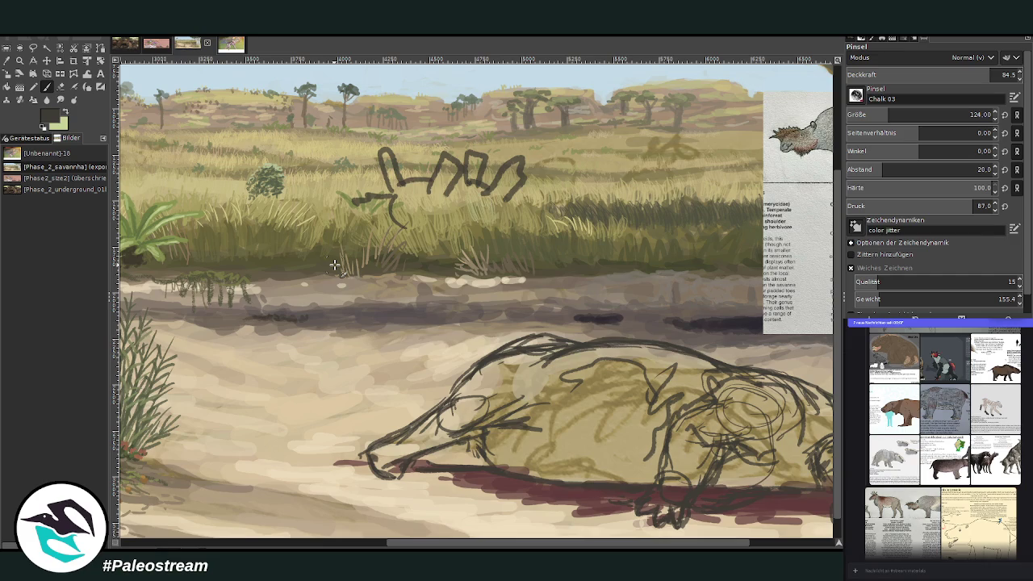
key("ctrl+z")
key("ctrl+z")
key("ctrl+z")
key("ctrl+z")
key("ctrl+z")
key("ctrl+z")
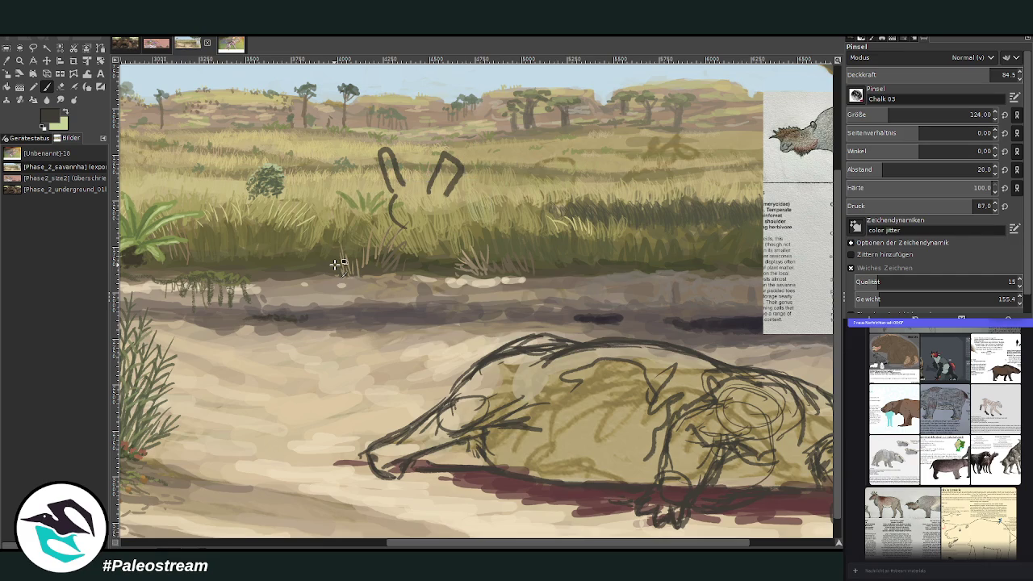
key("ctrl+z")
key("ctrl+z")
key("ctrl+z")
key("ctrl+z")
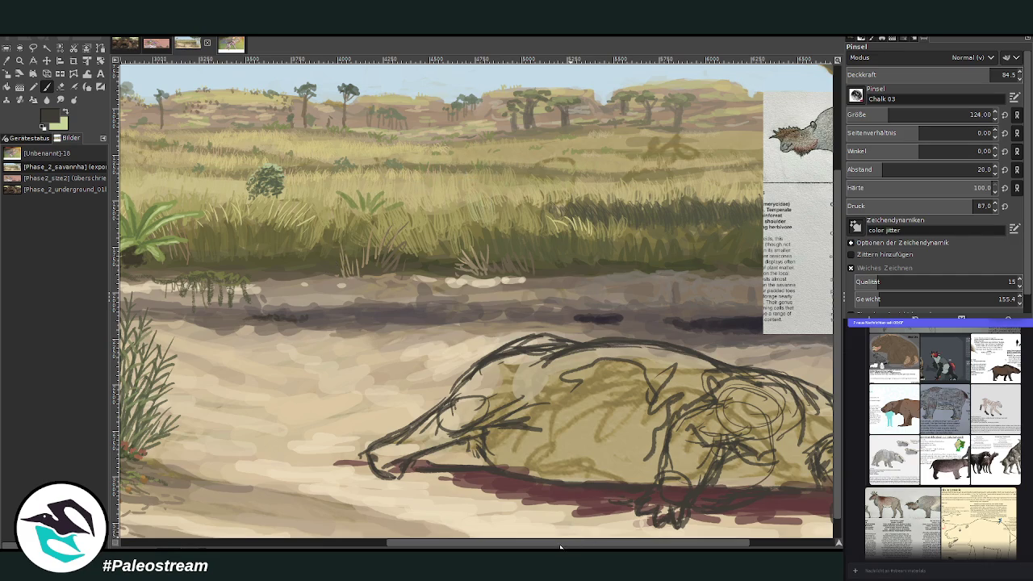
Add body and back strokes and sketch the hind foot.
left_click_drag(567, 540, 651, 542)
left_click_drag(498, 410, 393, 403)
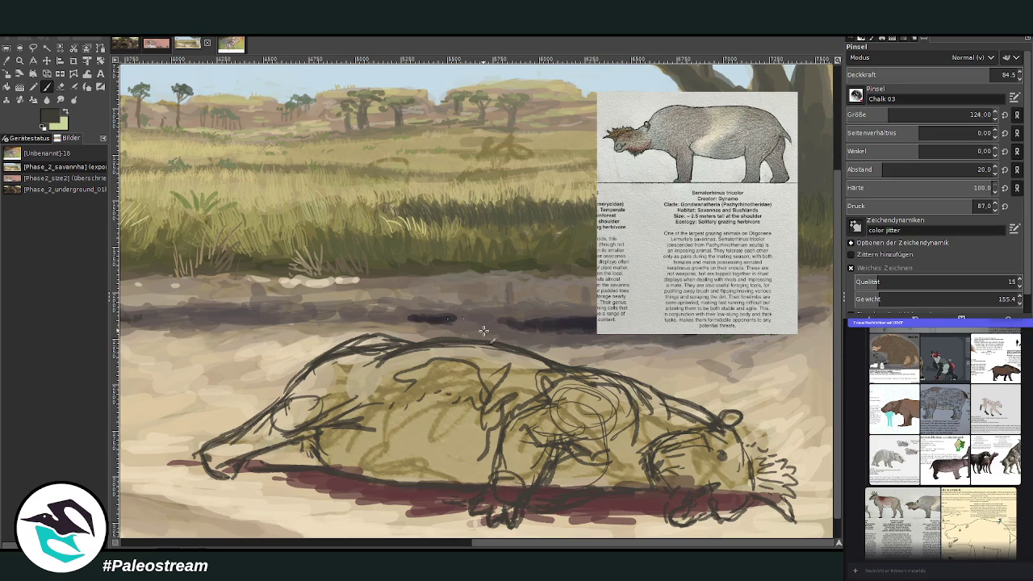
mouse_move(595, 379)
left_mouse_down()
mouse_move(704, 413)
mouse_move(639, 372)
mouse_move(561, 371)
left_mouse_up()
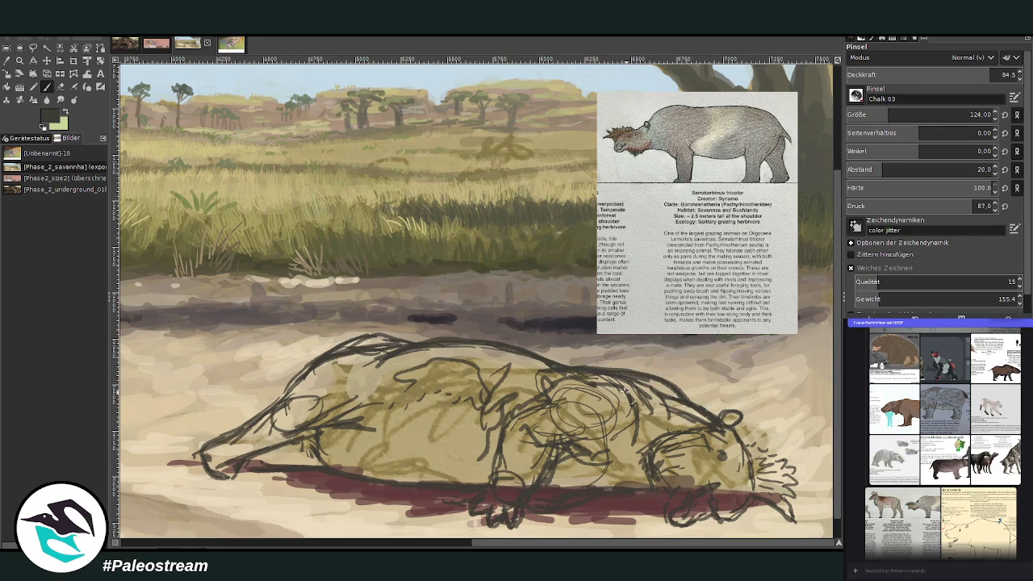
scroll(631, 212, "down", 1)
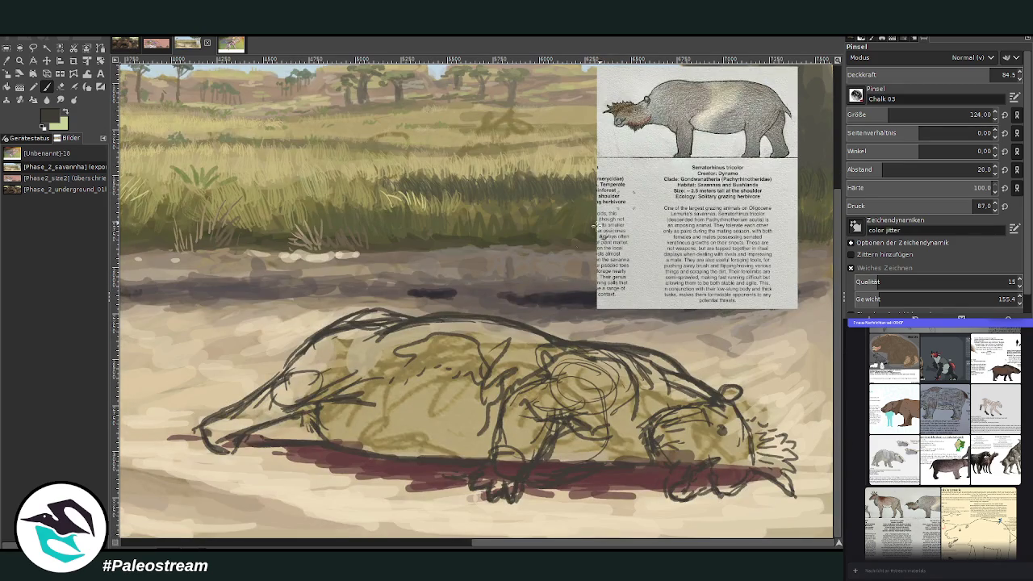
mouse_move(724, 463)
left_mouse_down()
mouse_move(741, 492)
mouse_move(725, 473)
mouse_move(717, 489)
mouse_move(740, 499)
mouse_move(689, 487)
left_mouse_up()
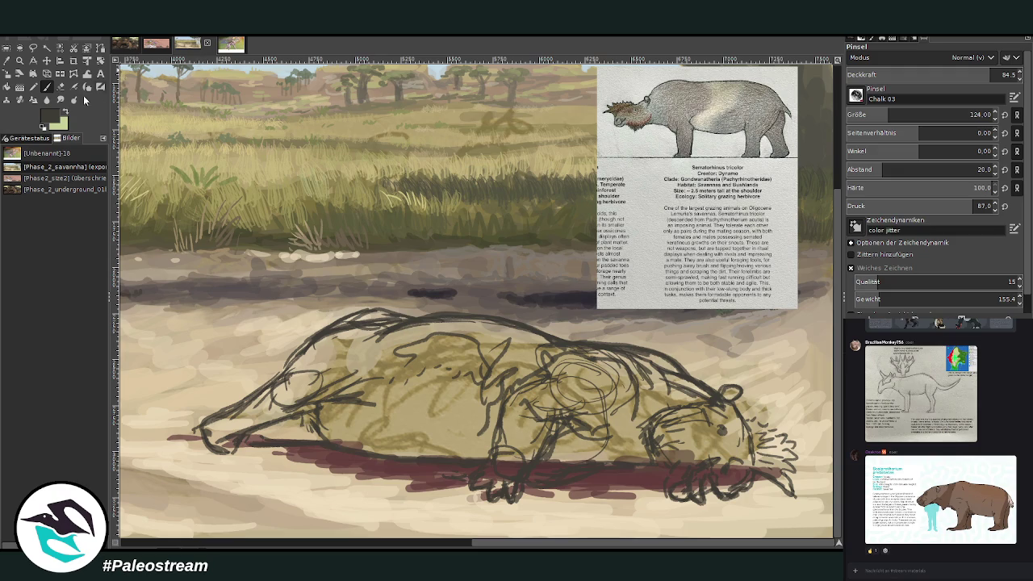
Erase the old snout and head at the sketch's left end.
left_click(61, 87)
left_click_drag(234, 418, 198, 407)
left_click_drag(271, 388, 216, 446)
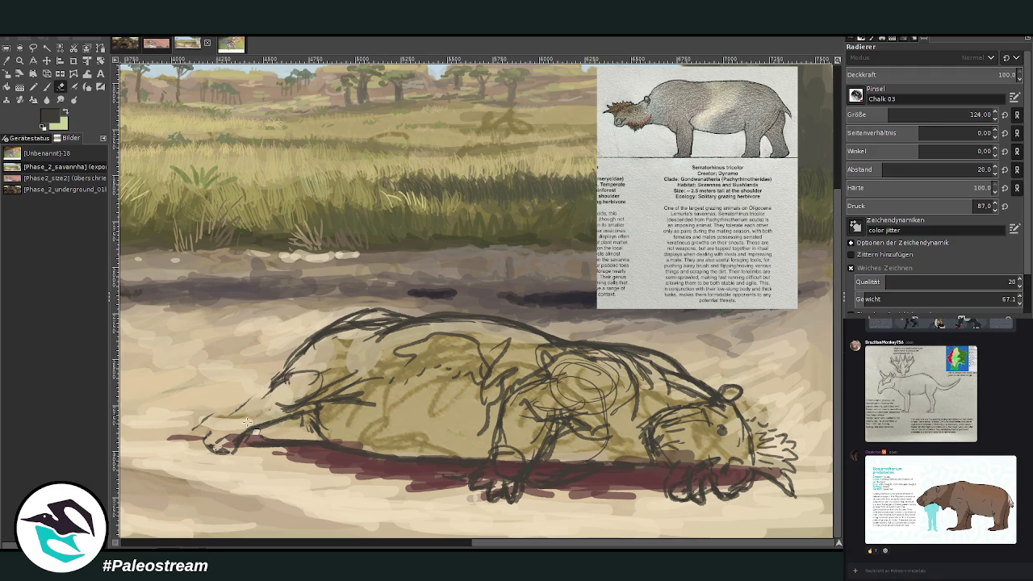
left_click_drag(852, 118, 872, 116)
mouse_move(360, 378)
left_mouse_down()
mouse_move(271, 432)
mouse_move(258, 388)
mouse_move(340, 359)
mouse_move(359, 403)
mouse_move(306, 339)
left_mouse_up()
With a smaller brush, sketch a new back line and a raised head with snout up-left.
key("p")
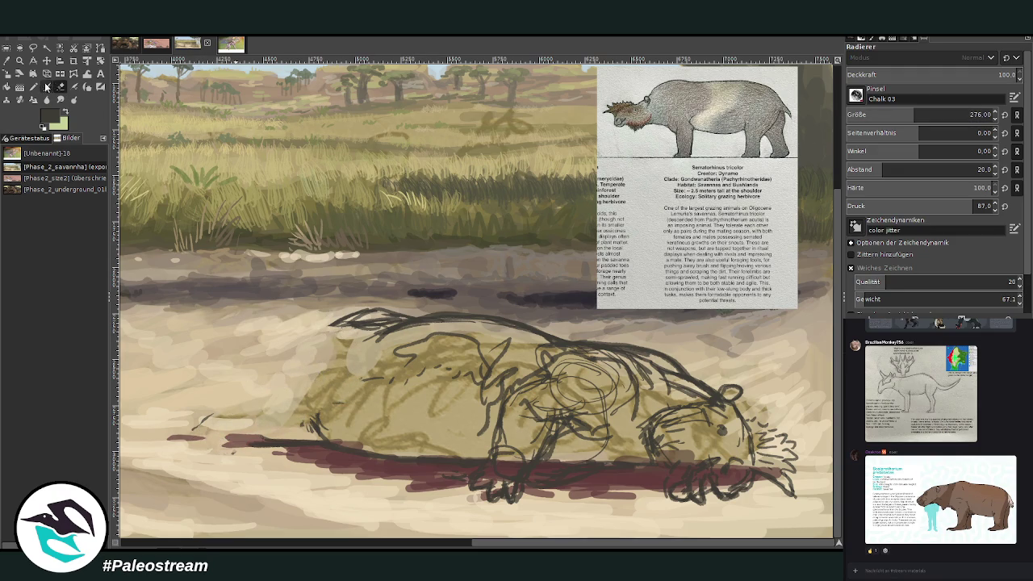
left_click_drag(893, 121, 867, 121)
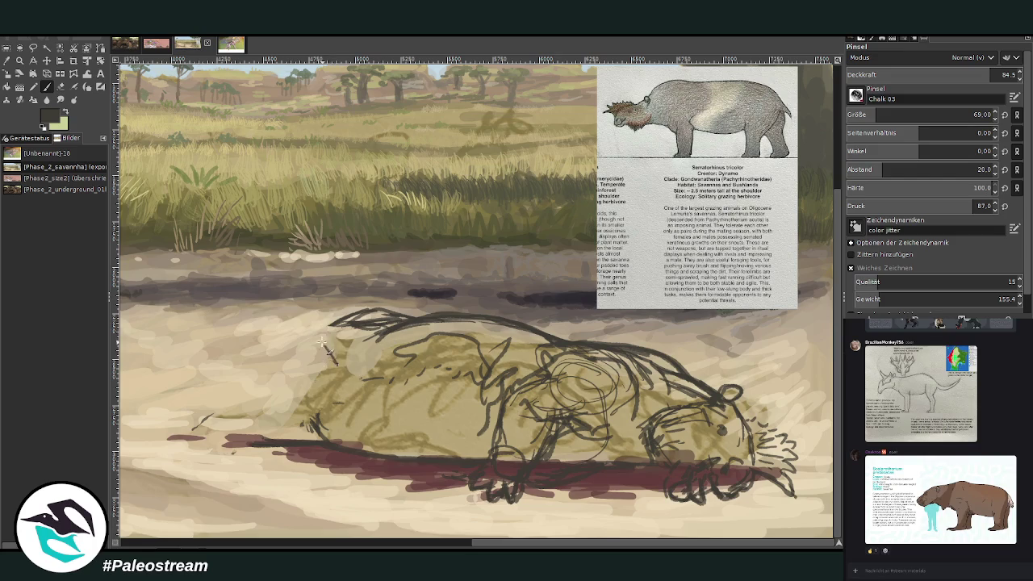
mouse_move(419, 313)
left_mouse_down()
mouse_move(279, 293)
mouse_move(337, 316)
mouse_move(275, 294)
left_mouse_up()
left_click_drag(332, 359, 215, 299)
left_click_drag(339, 295, 234, 279)
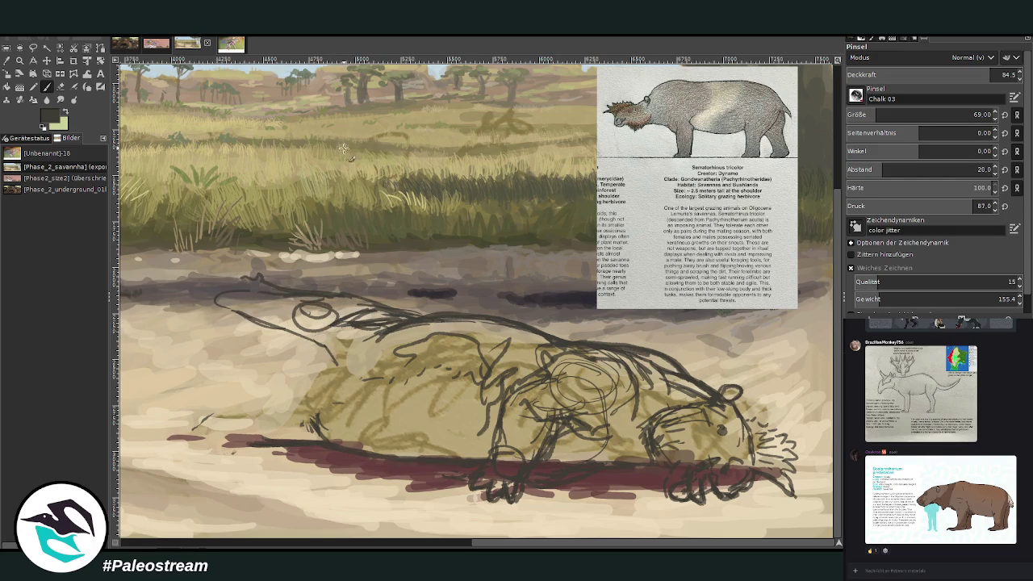
mouse_move(240, 315)
left_mouse_down()
mouse_move(214, 299)
mouse_move(245, 264)
left_mouse_up()
mouse_move(334, 334)
left_mouse_down()
mouse_move(338, 365)
mouse_move(384, 326)
mouse_move(321, 350)
mouse_move(316, 405)
mouse_move(211, 418)
mouse_move(191, 443)
mouse_move(284, 438)
mouse_move(202, 444)
left_mouse_up()
mouse_move(243, 260)
left_mouse_down()
mouse_move(226, 299)
mouse_move(252, 268)
mouse_move(286, 289)
left_mouse_up()
Draw the throat line, front leg, forearm, belly line and left foot.
mouse_move(218, 302)
left_mouse_down()
mouse_move(345, 368)
mouse_move(449, 310)
mouse_move(545, 331)
left_mouse_up()
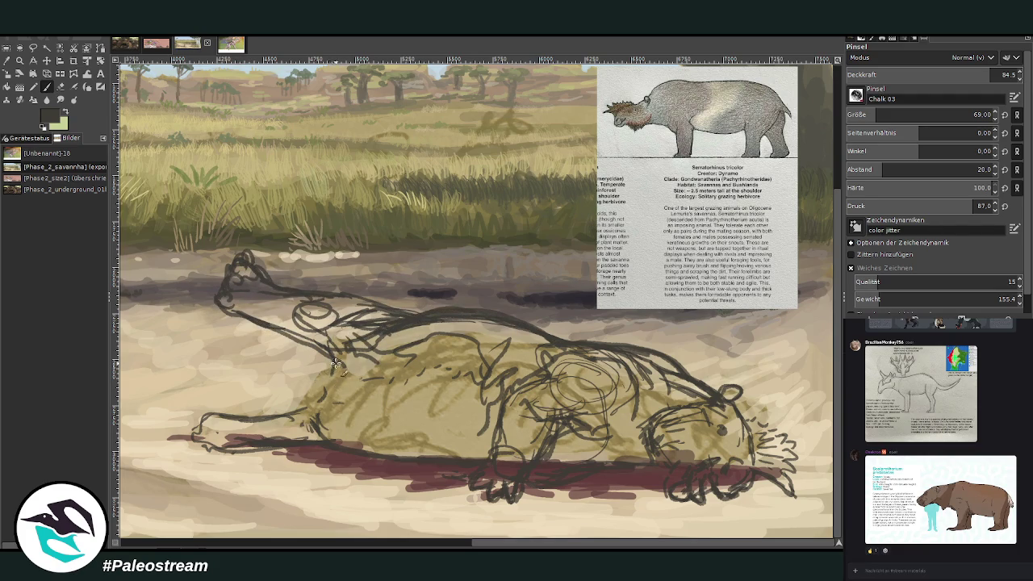
left_click_drag(321, 385, 263, 426)
mouse_move(403, 370)
left_mouse_down()
mouse_move(370, 419)
mouse_move(460, 458)
left_mouse_up()
left_click_drag(331, 428, 382, 408)
mouse_move(234, 410)
left_mouse_down()
mouse_move(196, 425)
mouse_move(311, 404)
left_mouse_up()
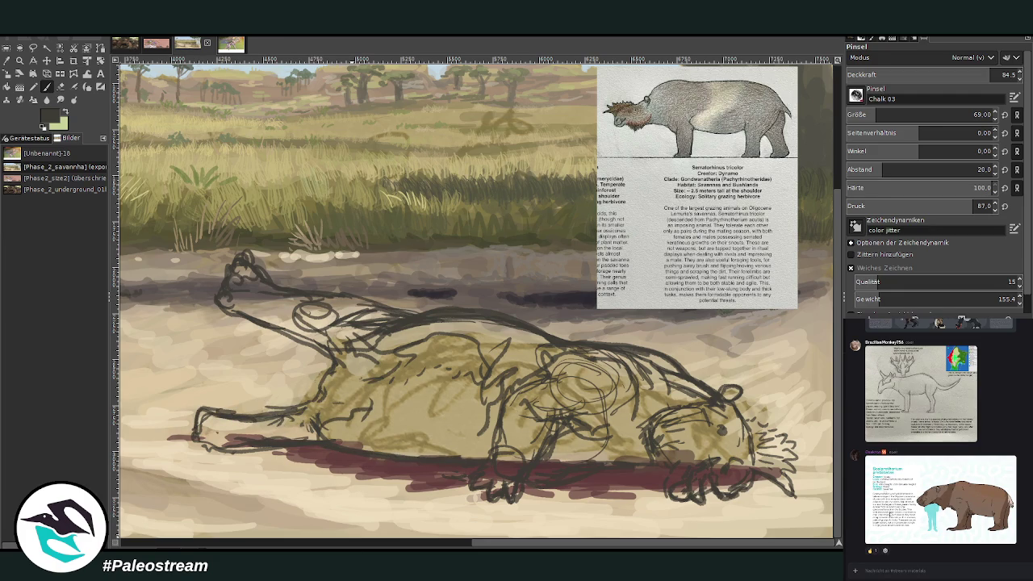
Erase the old shoulder lines and redraw the shoulder and body strokes.
key("shift+e")
mouse_move(565, 376)
left_mouse_down()
mouse_move(516, 399)
mouse_move(537, 370)
mouse_move(565, 395)
mouse_move(594, 365)
mouse_move(544, 368)
mouse_move(549, 420)
mouse_move(501, 436)
mouse_move(593, 423)
left_mouse_up()
left_click(47, 86)
left_click_drag(605, 389, 523, 351)
mouse_move(507, 391)
left_mouse_down()
mouse_move(492, 416)
mouse_move(562, 377)
mouse_move(533, 345)
left_mouse_up()
left_click_drag(629, 397, 591, 375)
left_click_drag(552, 358, 534, 346)
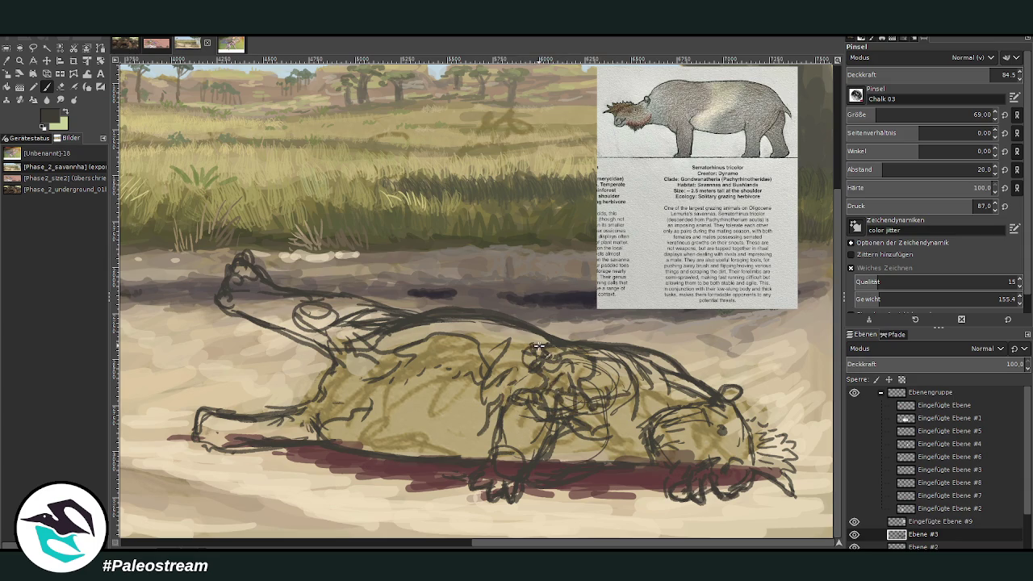
Zoom in on the animal sketch and scribble shading onto the olive belly.
key("minus")
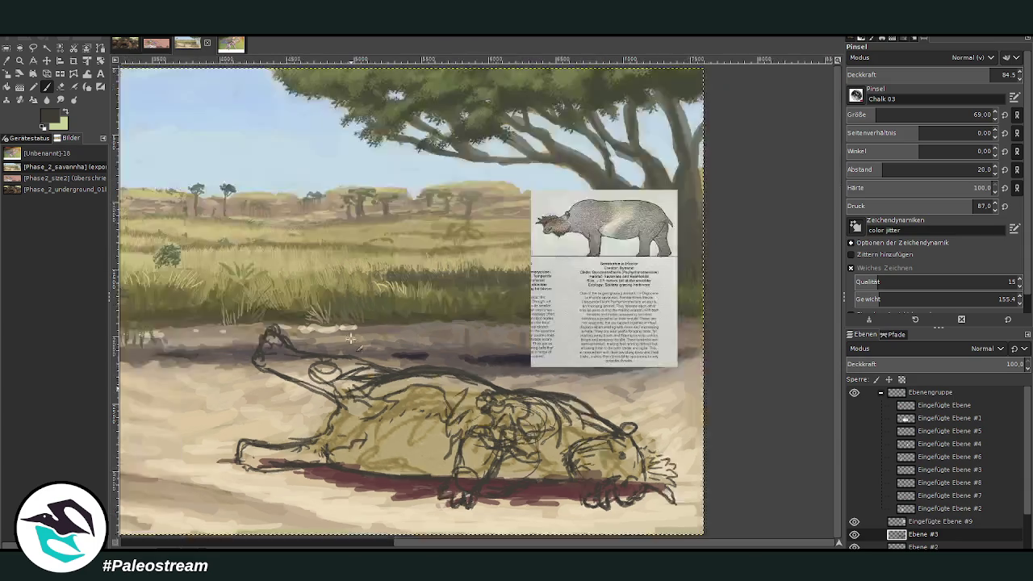
key("minus")
key("minus")
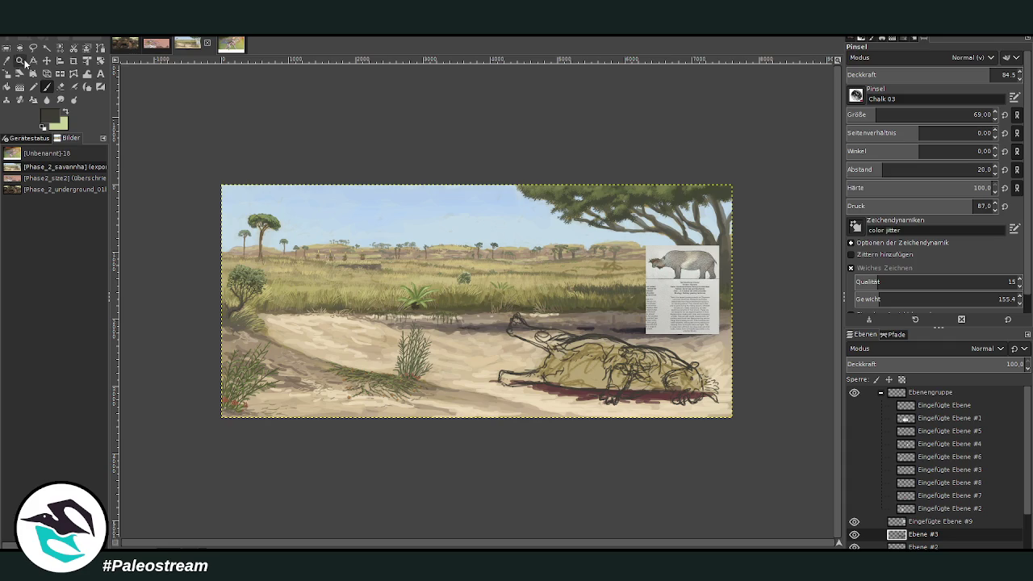
left_click(22, 61)
left_click_drag(495, 268, 641, 439)
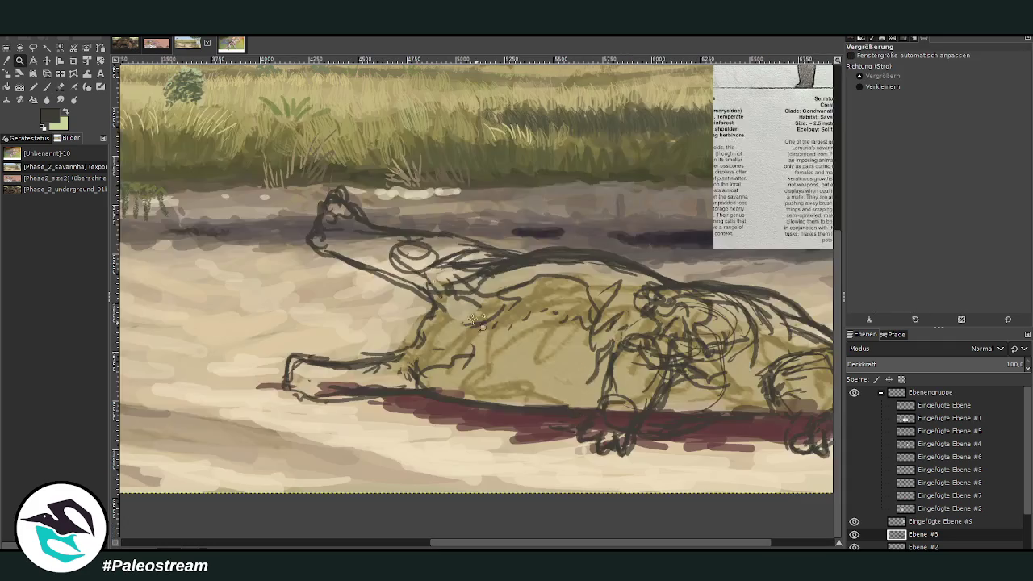
key("p")
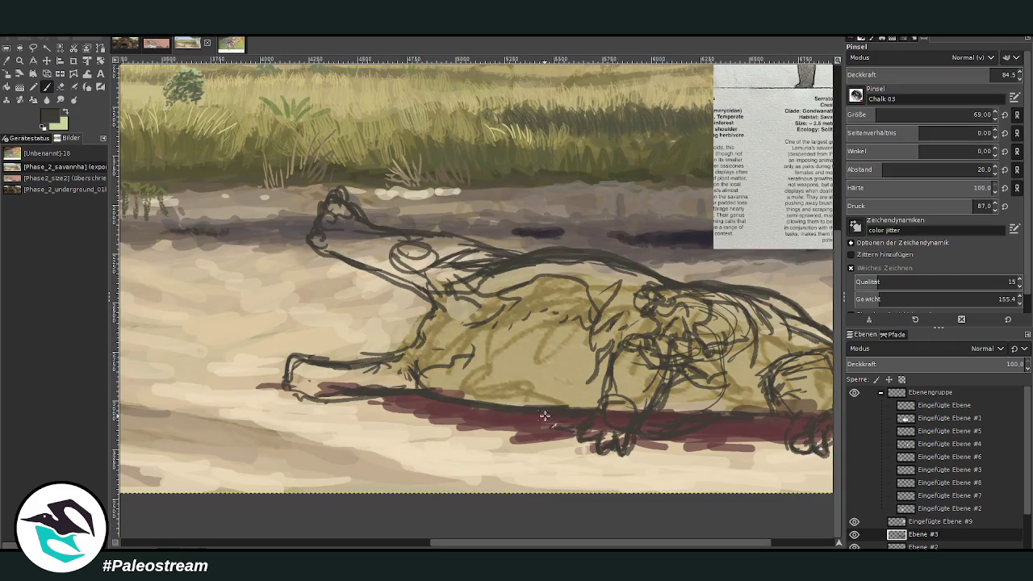
left_click_drag(482, 416, 589, 359)
mouse_move(522, 361)
left_mouse_down()
mouse_move(517, 385)
mouse_move(577, 338)
left_mouse_up()
mouse_move(568, 379)
left_mouse_down()
mouse_move(463, 373)
mouse_move(443, 392)
mouse_move(515, 329)
left_mouse_up()
Zoom in on the head area and add strokes on and left of the head.
key("minus")
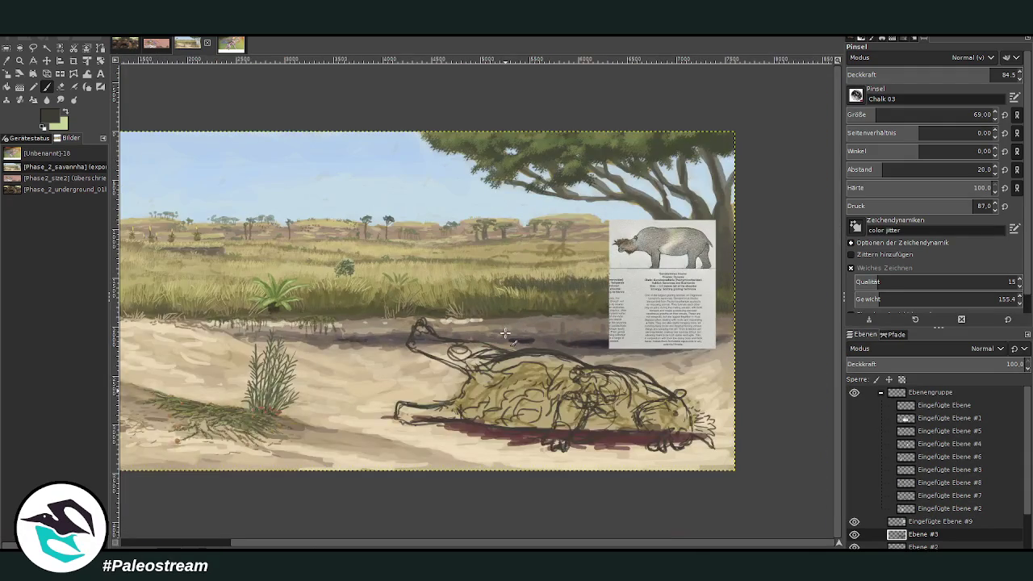
key("z")
left_click_drag(542, 308, 700, 465)
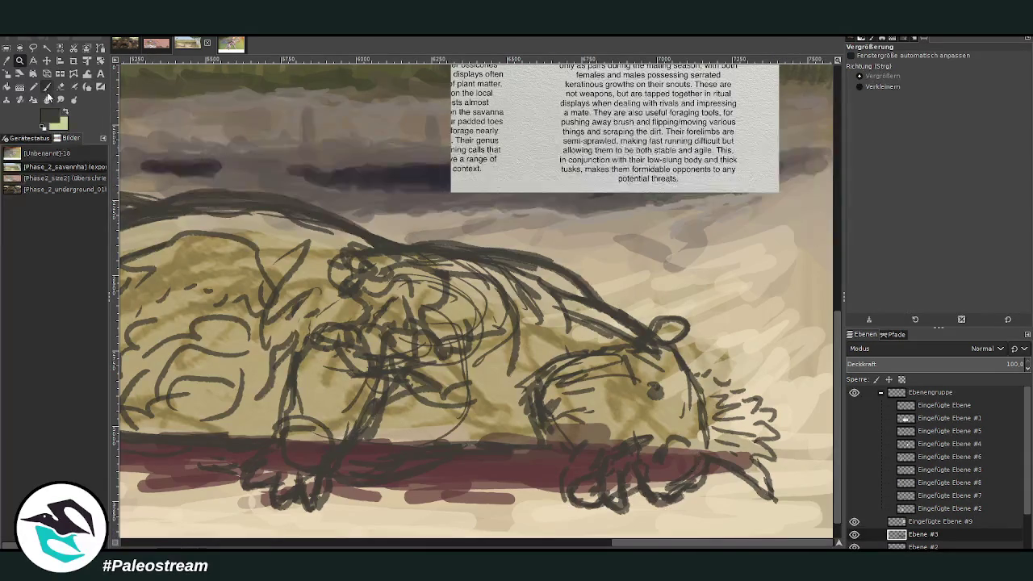
key("p")
mouse_move(536, 376)
left_mouse_down()
mouse_move(516, 409)
mouse_move(538, 406)
left_mouse_up()
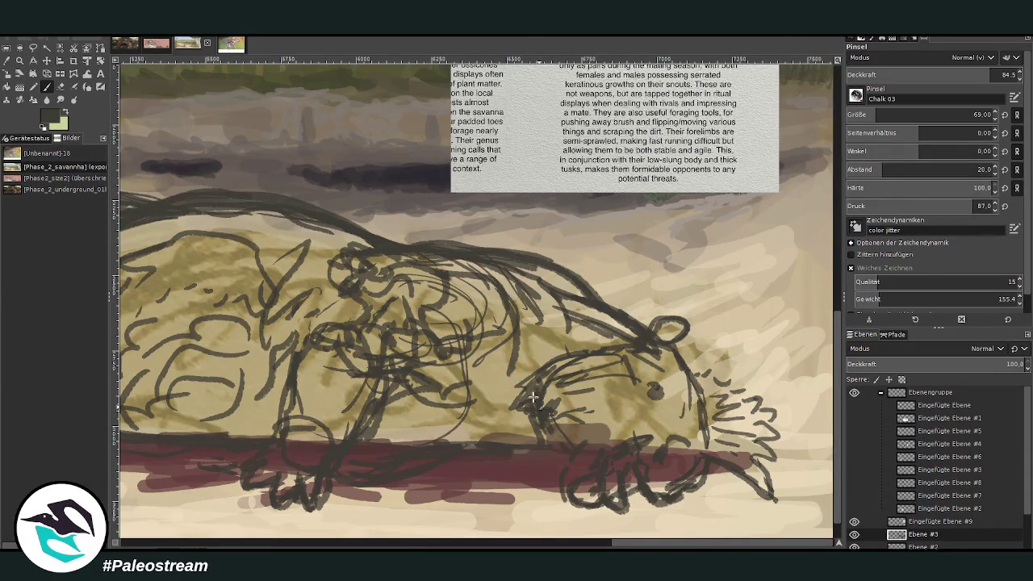
left_click_drag(582, 355, 560, 376)
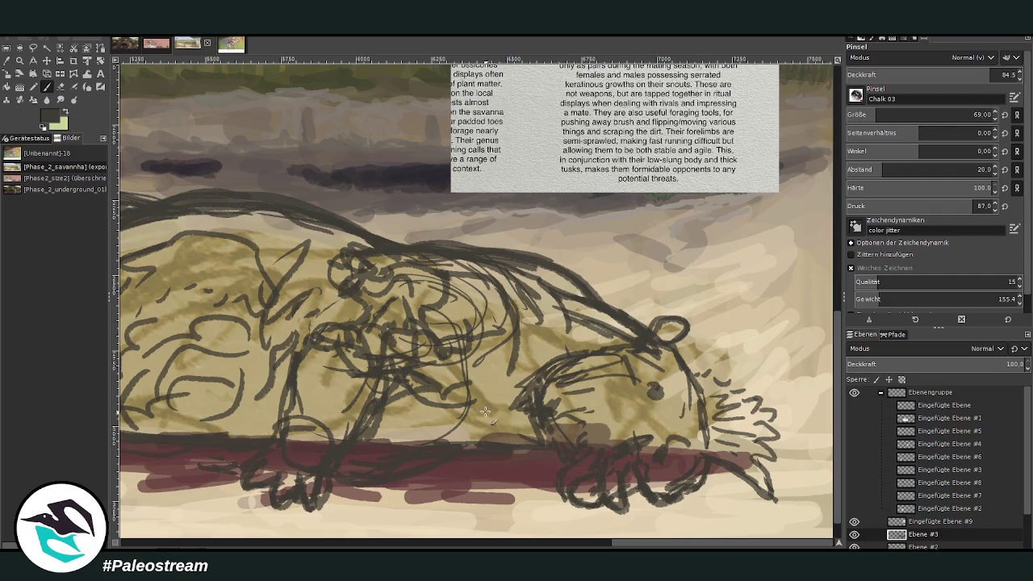
Add body strokes and strengthen and darken the back and shoulder lines.
scroll(806, 339, "up", 5)
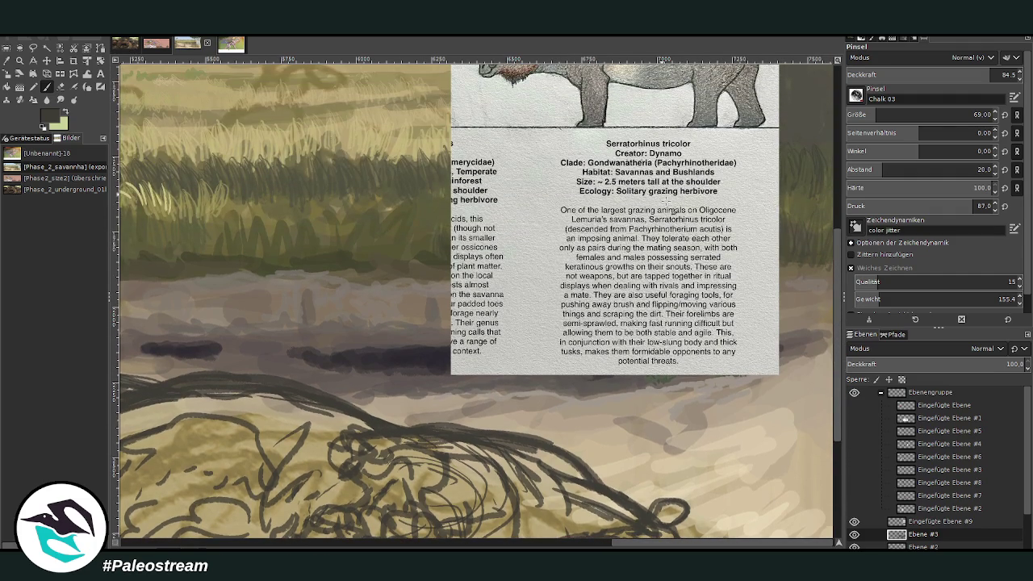
scroll(839, 357, "down", 5)
left_click_drag(516, 426, 512, 455)
left_click_drag(532, 367, 508, 435)
left_click_drag(500, 359, 487, 455)
left_click_drag(485, 390, 479, 455)
left_click_drag(547, 367, 521, 395)
mouse_move(591, 355)
left_mouse_down()
mouse_move(513, 368)
mouse_move(471, 392)
left_mouse_up()
left_click_drag(629, 349, 563, 296)
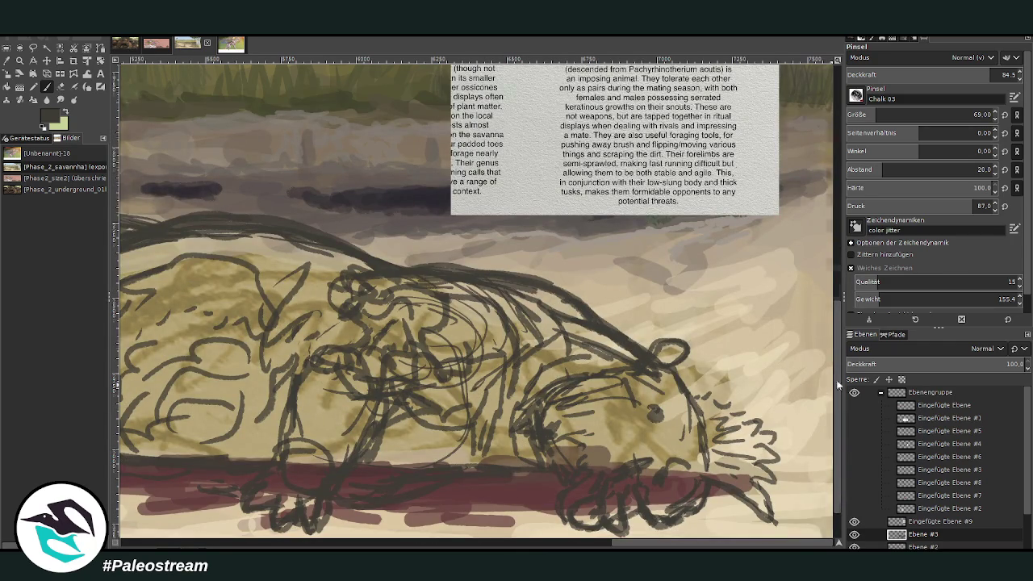
scroll(839, 387, "up", 7)
scroll(838, 347, "down", 6)
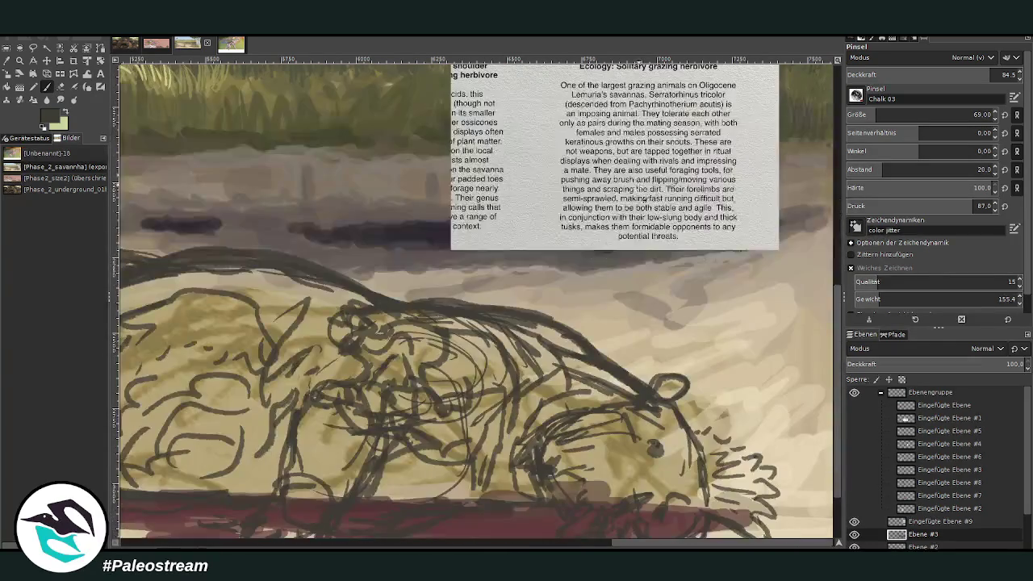
mouse_move(511, 310)
left_mouse_down()
mouse_move(611, 360)
mouse_move(484, 305)
mouse_move(620, 372)
mouse_move(487, 304)
left_mouse_up()
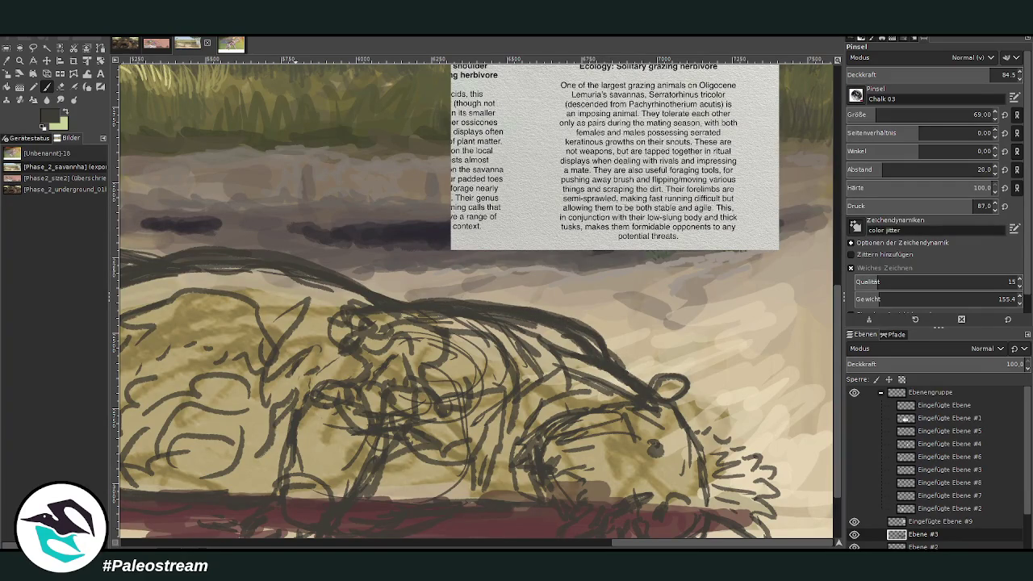
Fade the back outline with the Eraser at 61.8 opacity.
left_click(61, 86)
mouse_move(657, 390)
left_mouse_down()
mouse_move(646, 399)
mouse_move(581, 355)
mouse_move(569, 327)
mouse_move(557, 340)
mouse_move(517, 316)
mouse_move(461, 313)
left_mouse_up()
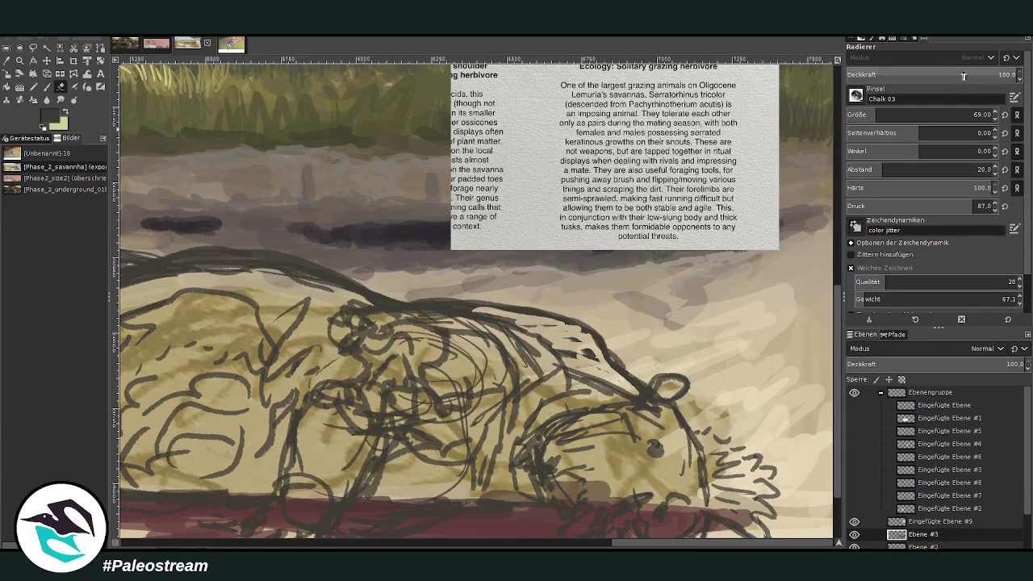
left_click_drag(996, 74, 952, 74)
mouse_move(544, 321)
left_mouse_down()
mouse_move(399, 311)
mouse_move(234, 265)
mouse_move(266, 268)
mouse_move(162, 266)
mouse_move(130, 284)
mouse_move(202, 274)
left_mouse_up()
Zoom in on the carcass and move the sketch layer slightly up and right.
left_click(588, 545)
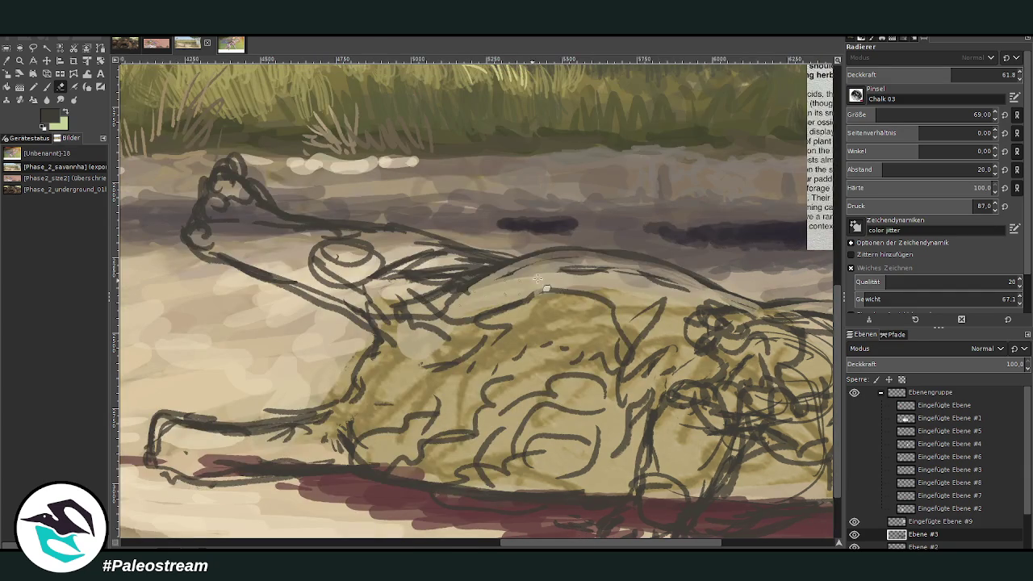
scroll(290, 258, "down", 1)
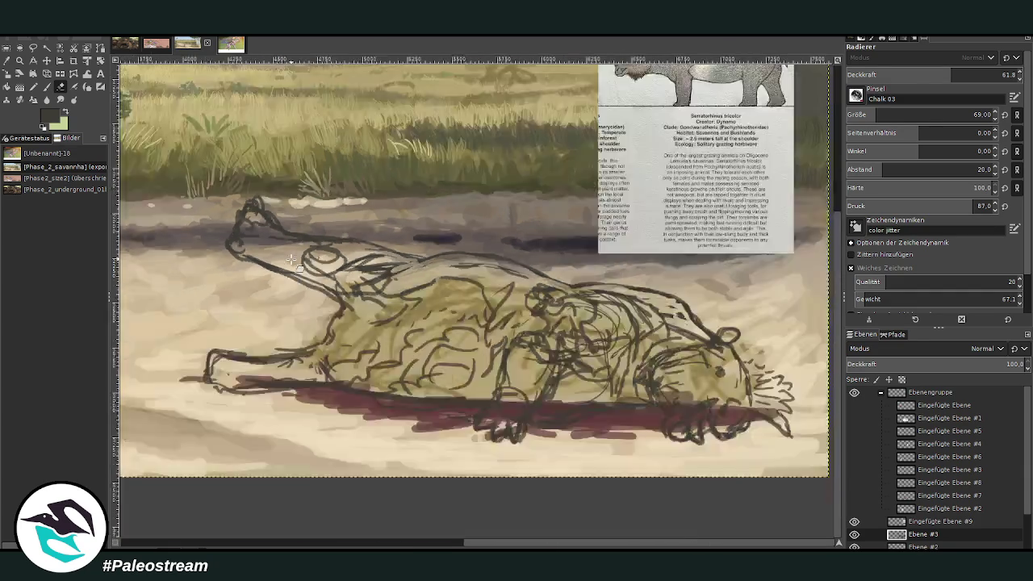
scroll(291, 258, "down", 1)
key("z")
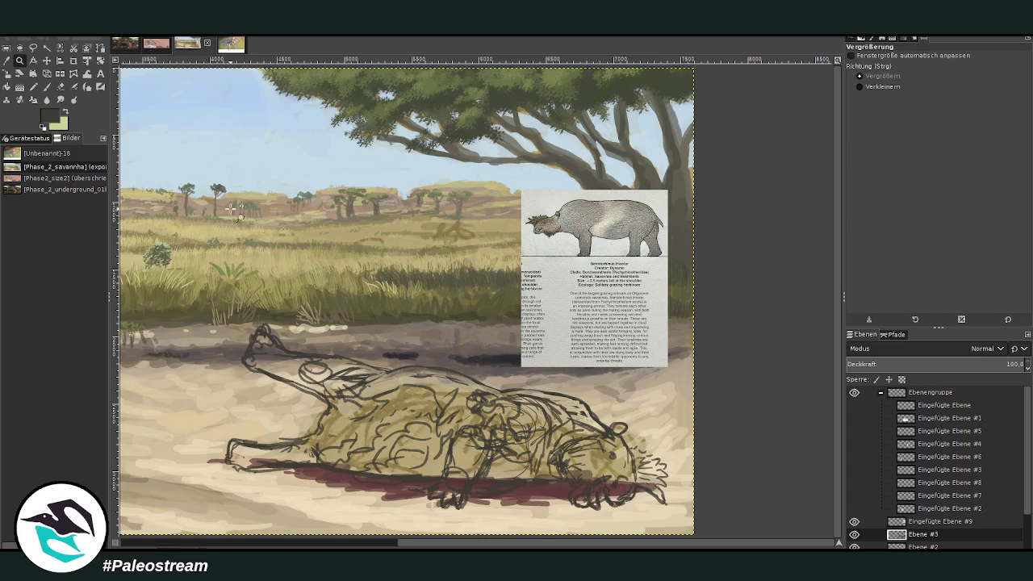
left_click_drag(260, 198, 666, 503)
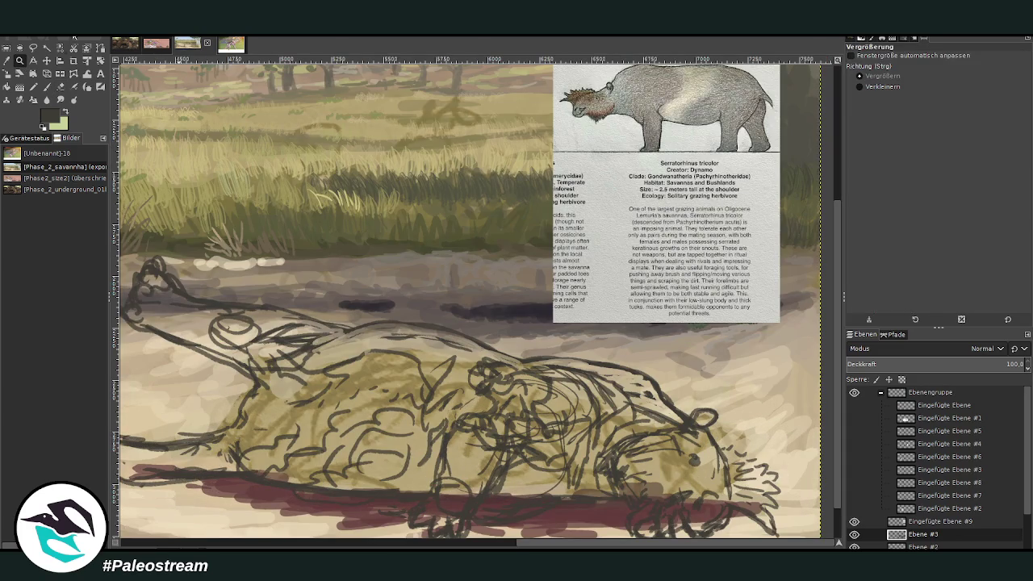
left_click(46, 62)
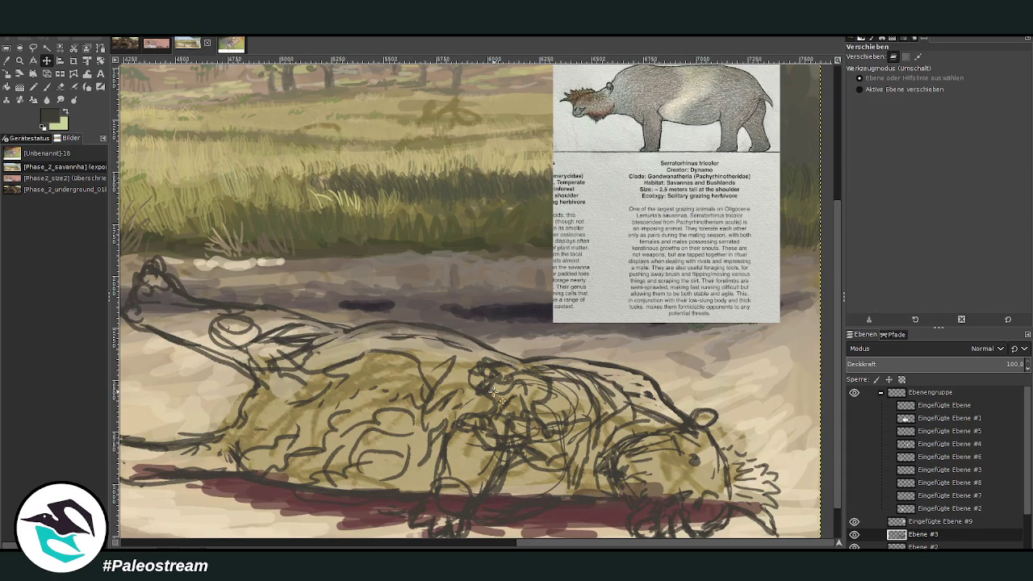
left_click_drag(500, 392, 497, 362)
Zoom back in on the carcass sketch and make the Ebene painting layer active.
scroll(498, 361, "down", 2, "ctrl")
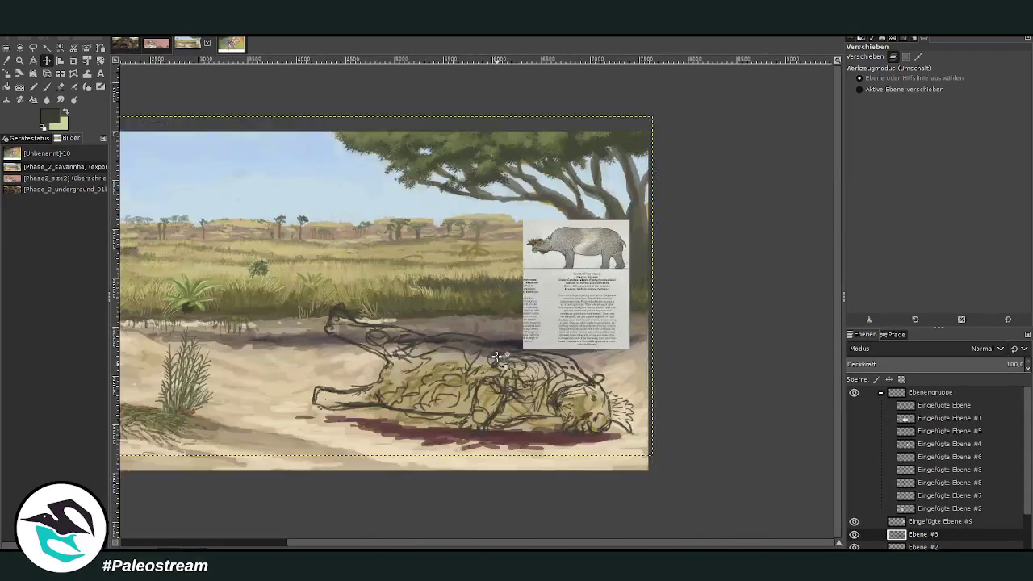
key("z")
left_click_drag(313, 272, 610, 502)
scroll(1026, 499, "down", 2)
left_click(921, 530)
key("s")
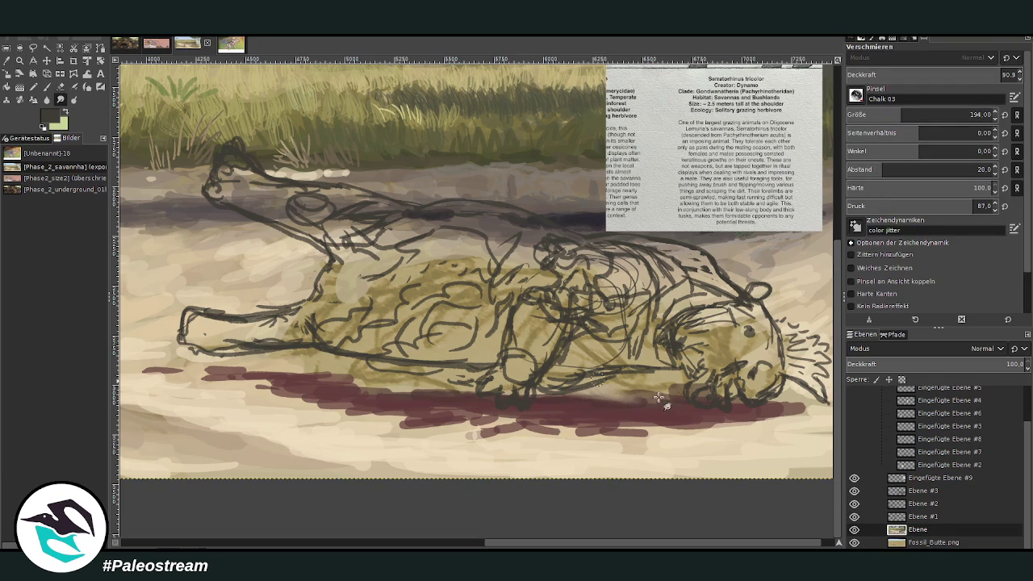
Sample the pool's dark red and paint it wider beneath the body toward the head.
left_click(971, 115)
scroll(908, 100, "down", 1)
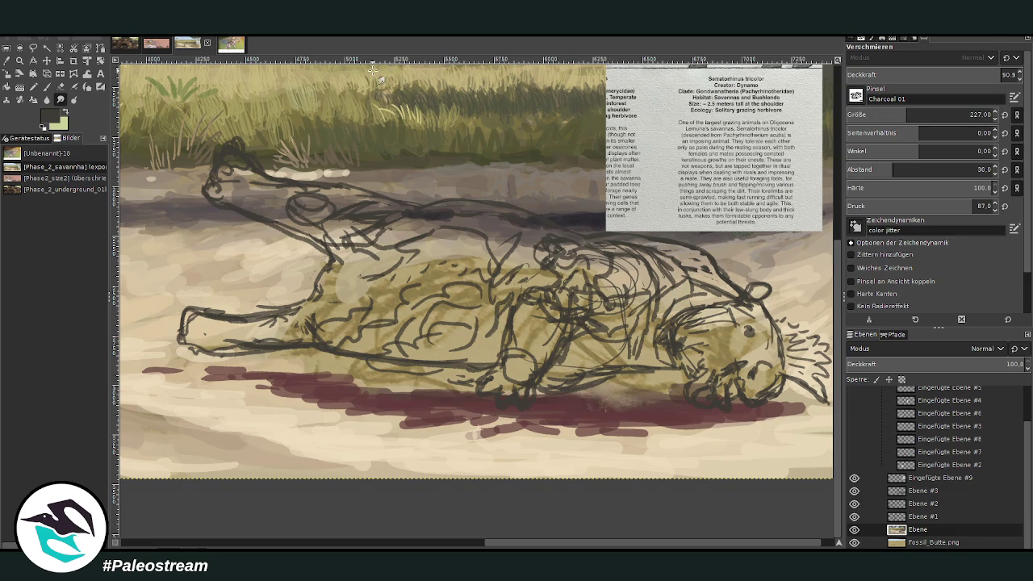
key("o")
left_click(529, 379)
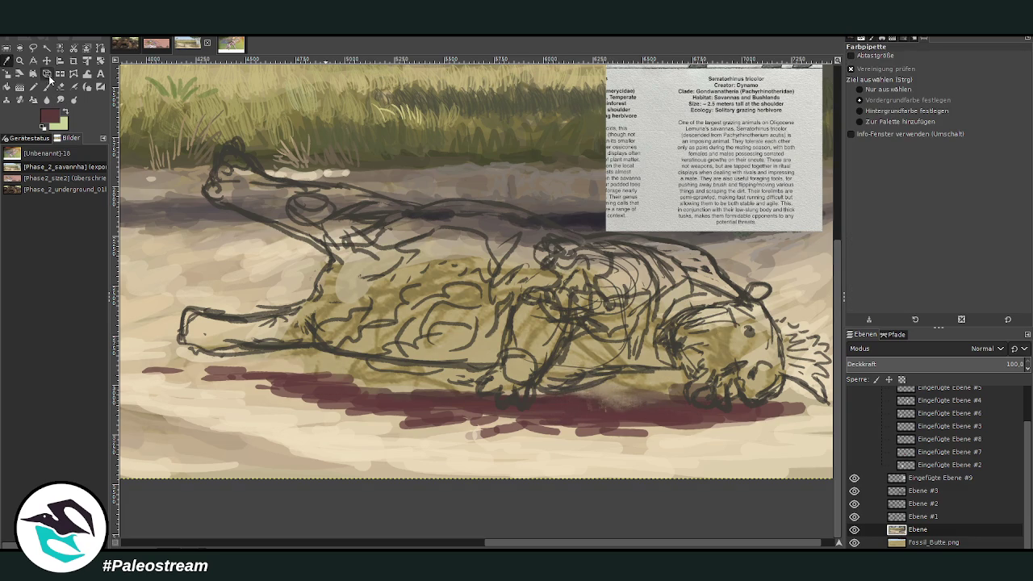
left_click(46, 86)
mouse_move(610, 390)
left_mouse_down()
mouse_move(597, 395)
mouse_move(686, 401)
mouse_move(678, 373)
mouse_move(752, 399)
left_mouse_up()
mouse_move(686, 379)
left_mouse_down()
mouse_move(581, 403)
mouse_move(355, 371)
mouse_move(411, 378)
mouse_move(420, 391)
mouse_move(445, 363)
mouse_move(339, 359)
mouse_move(449, 369)
mouse_move(499, 391)
mouse_move(622, 392)
mouse_move(606, 408)
mouse_move(588, 392)
mouse_move(280, 347)
left_mouse_up()
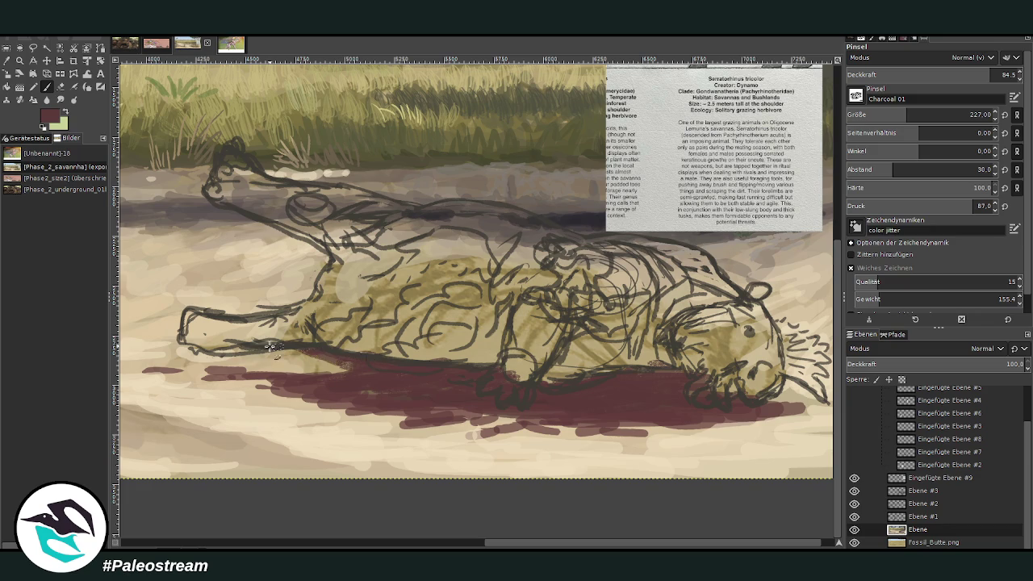
Make layer Ebene #3 active and sample grey from the reference animal.
double_click(929, 490)
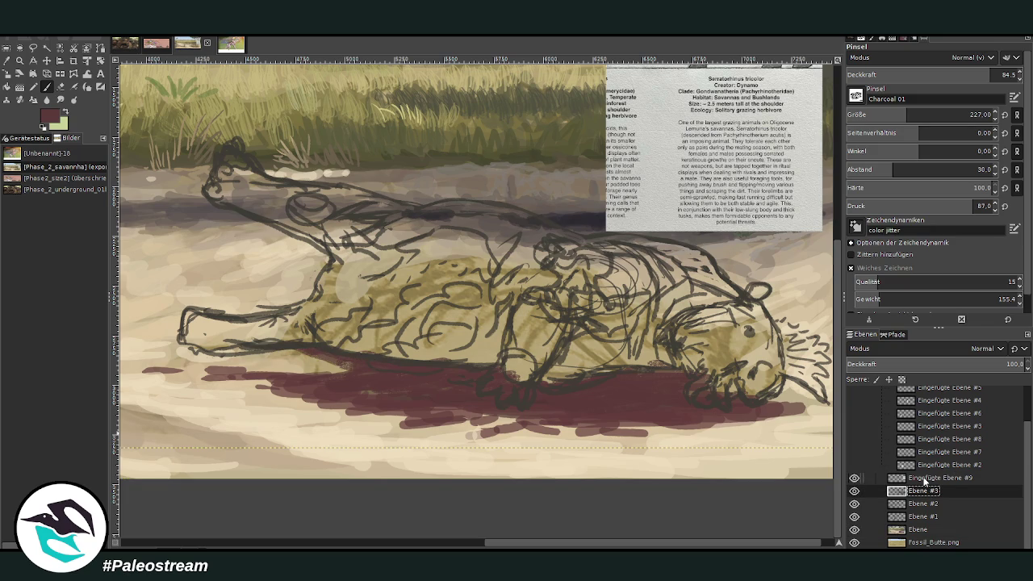
scroll(837, 527, "up", 1)
scroll(837, 527, "up", 1)
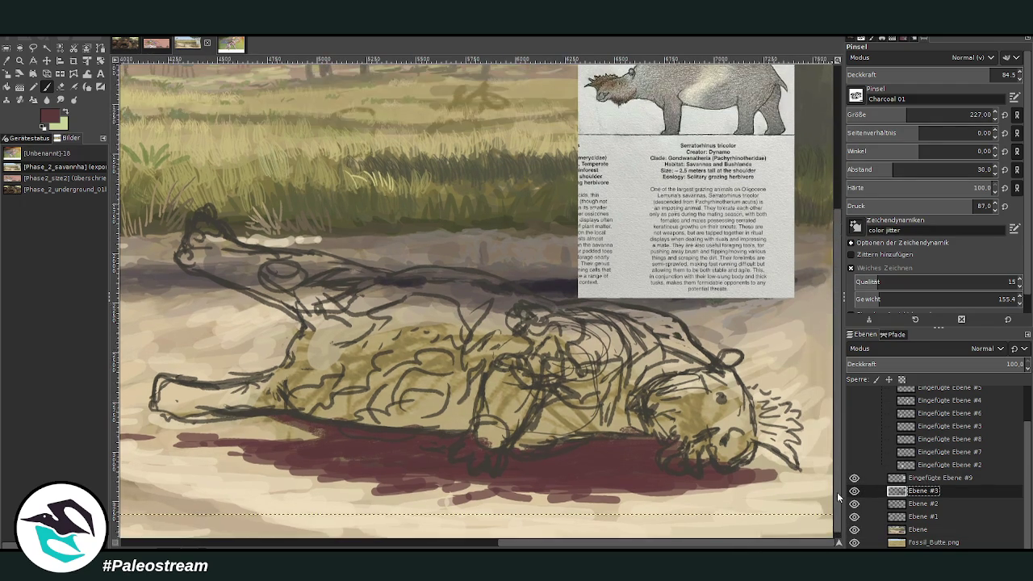
key("o")
left_click(657, 93)
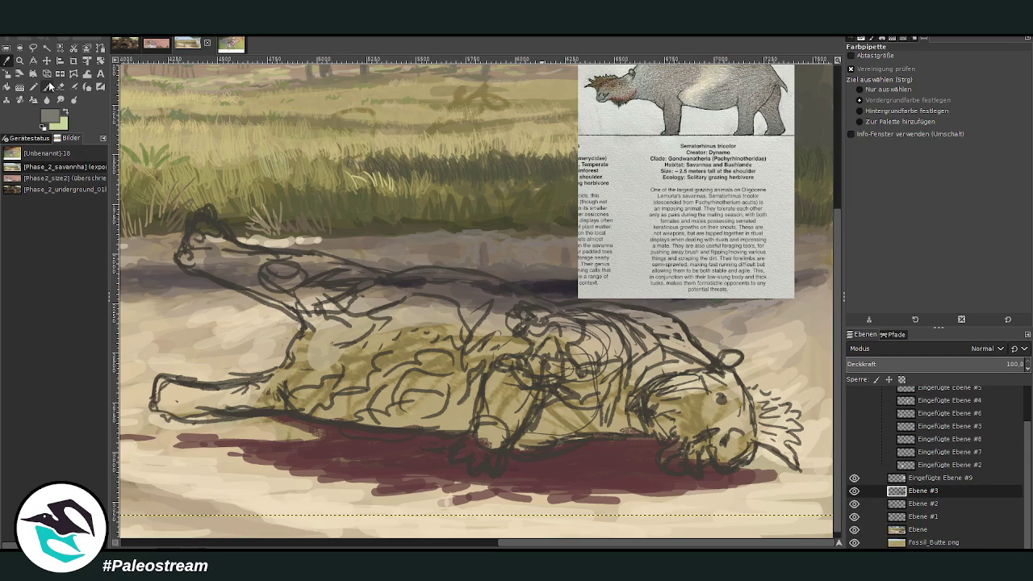
Paint grey down the foreleg and along the back with brush size 200, spacing 21.
left_click(47, 86)
mouse_move(495, 393)
left_mouse_down()
mouse_move(490, 379)
mouse_move(523, 384)
left_mouse_up()
left_click_drag(902, 115, 897, 115)
left_click_drag(890, 170, 883, 169)
mouse_move(526, 362)
left_mouse_down()
mouse_move(516, 379)
mouse_move(505, 369)
mouse_move(516, 408)
mouse_move(474, 430)
mouse_move(494, 472)
mouse_move(483, 411)
mouse_move(580, 361)
mouse_move(553, 327)
mouse_move(593, 329)
mouse_move(625, 347)
left_mouse_up()
mouse_move(553, 308)
left_mouse_down()
mouse_move(565, 307)
mouse_move(477, 279)
mouse_move(549, 313)
mouse_move(586, 311)
mouse_move(429, 271)
mouse_move(525, 300)
mouse_move(395, 278)
mouse_move(363, 298)
mouse_move(339, 275)
mouse_move(397, 281)
mouse_move(238, 248)
mouse_move(303, 254)
mouse_move(338, 271)
mouse_move(348, 292)
mouse_move(337, 312)
left_mouse_up()
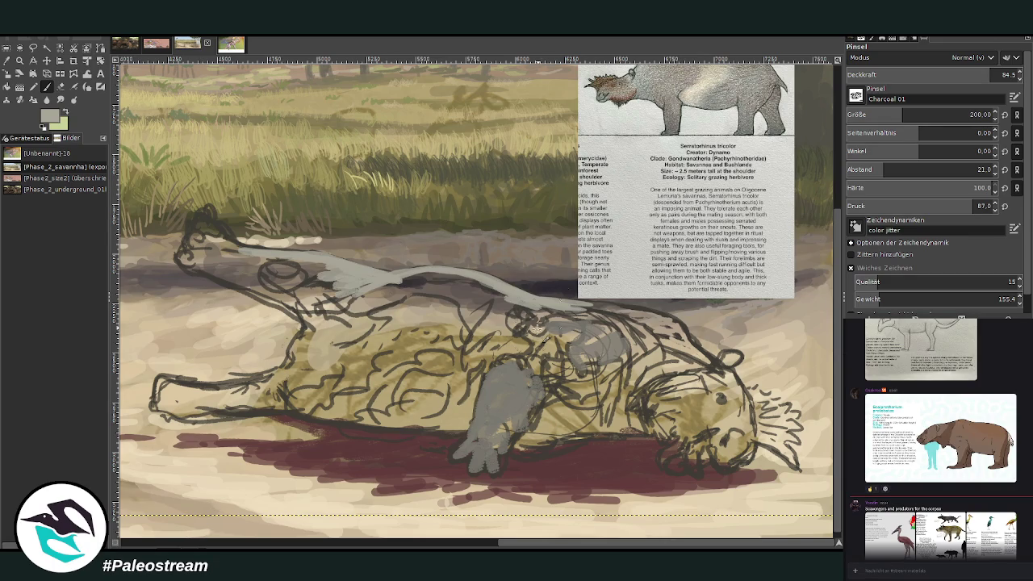
Cover the back and body sketch lines with light grey and add dark red at the wound.
mouse_move(591, 337)
left_mouse_down()
mouse_move(613, 327)
mouse_move(633, 359)
mouse_move(645, 342)
mouse_move(618, 317)
mouse_move(558, 306)
mouse_move(637, 313)
mouse_move(696, 355)
mouse_move(634, 324)
mouse_move(405, 283)
mouse_move(472, 284)
mouse_move(383, 288)
mouse_move(434, 281)
left_mouse_up()
left_click_drag(257, 250, 194, 233)
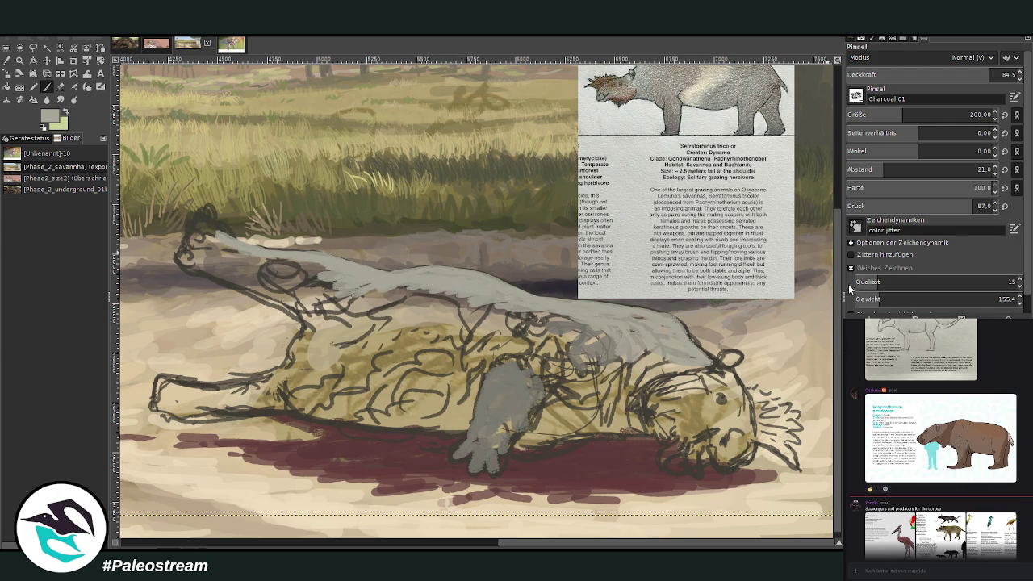
mouse_move(511, 309)
left_mouse_down()
mouse_move(458, 276)
mouse_move(395, 272)
mouse_move(565, 302)
mouse_move(690, 346)
mouse_move(677, 331)
mouse_move(597, 308)
left_mouse_up()
left_click_drag(505, 292, 389, 280)
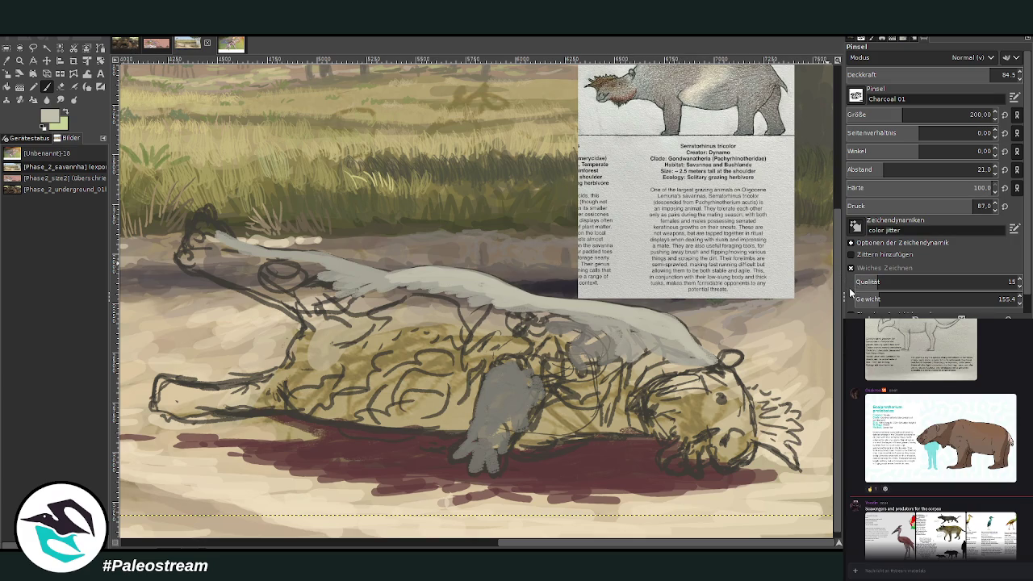
mouse_move(506, 313)
left_mouse_down()
mouse_move(484, 316)
mouse_move(420, 294)
mouse_move(356, 300)
mouse_move(300, 265)
left_mouse_up()
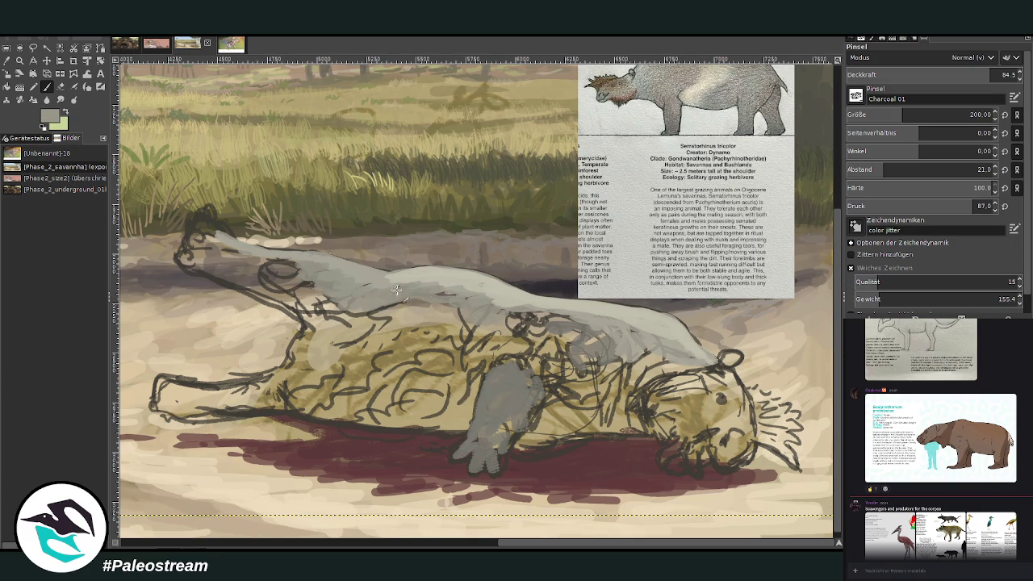
left_click_drag(482, 342, 520, 323)
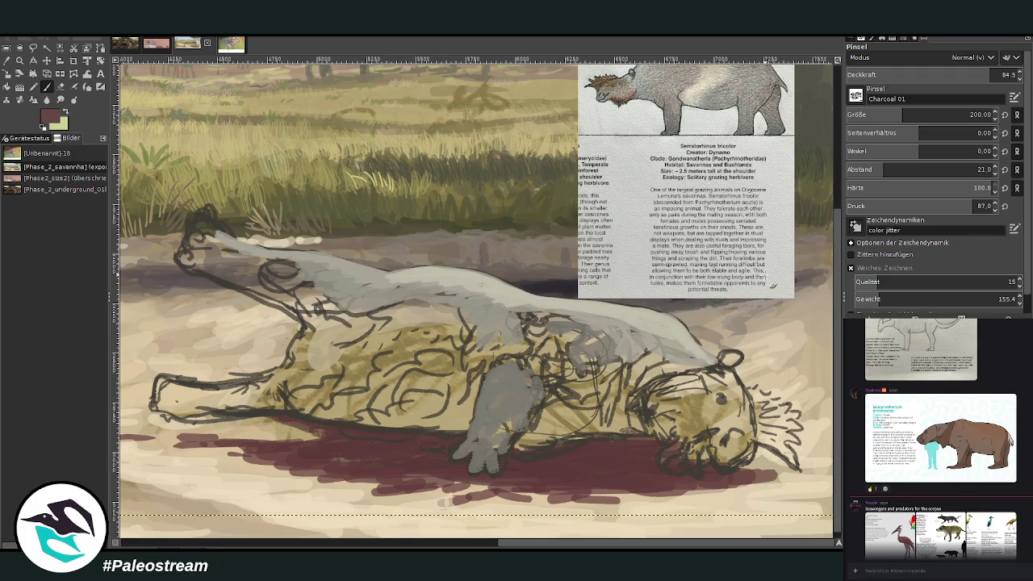
mouse_move(529, 355)
left_mouse_down()
mouse_move(556, 382)
mouse_move(569, 347)
mouse_move(549, 330)
left_mouse_up()
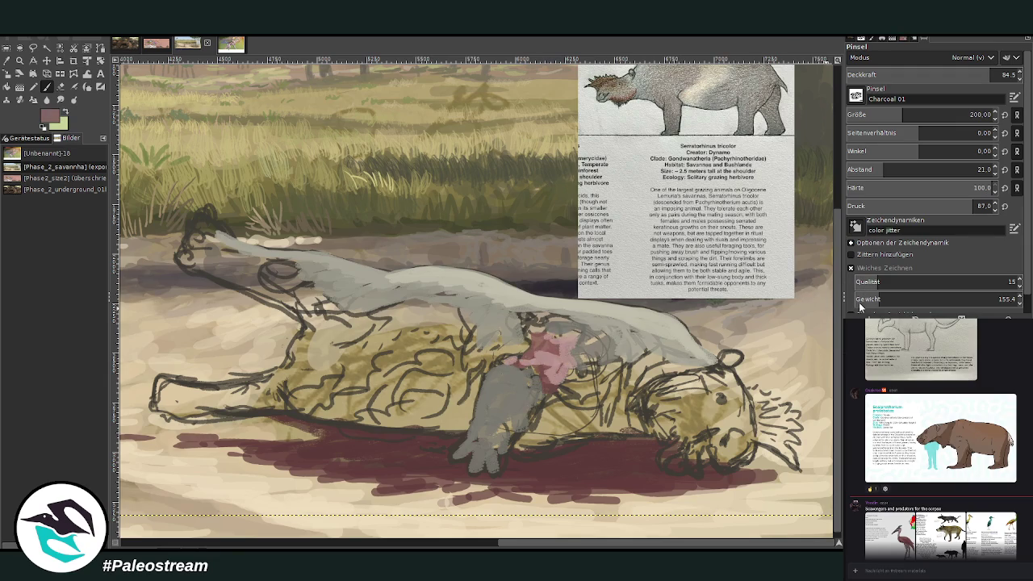
Mute the pink patch, paint the dark brown wound, then add a faint 49.8-opacity stroke below.
mouse_move(556, 372)
left_mouse_down()
mouse_move(545, 369)
mouse_move(569, 396)
mouse_move(530, 376)
mouse_move(543, 408)
mouse_move(587, 381)
mouse_move(556, 395)
mouse_move(580, 383)
mouse_move(565, 349)
left_mouse_up()
mouse_move(460, 355)
left_mouse_down()
mouse_move(469, 393)
mouse_move(456, 313)
mouse_move(460, 331)
mouse_move(412, 318)
mouse_move(342, 323)
mouse_move(351, 379)
mouse_move(363, 355)
mouse_move(399, 332)
mouse_move(436, 348)
mouse_move(452, 317)
mouse_move(466, 334)
mouse_move(492, 330)
mouse_move(488, 367)
mouse_move(476, 351)
mouse_move(484, 325)
mouse_move(415, 300)
mouse_move(359, 322)
mouse_move(387, 313)
mouse_move(407, 332)
mouse_move(456, 339)
mouse_move(496, 363)
mouse_move(447, 344)
mouse_move(478, 368)
mouse_move(474, 392)
mouse_move(470, 353)
left_mouse_up()
mouse_move(409, 319)
left_mouse_down()
mouse_move(386, 317)
mouse_move(335, 355)
mouse_move(425, 328)
mouse_move(472, 399)
left_mouse_up()
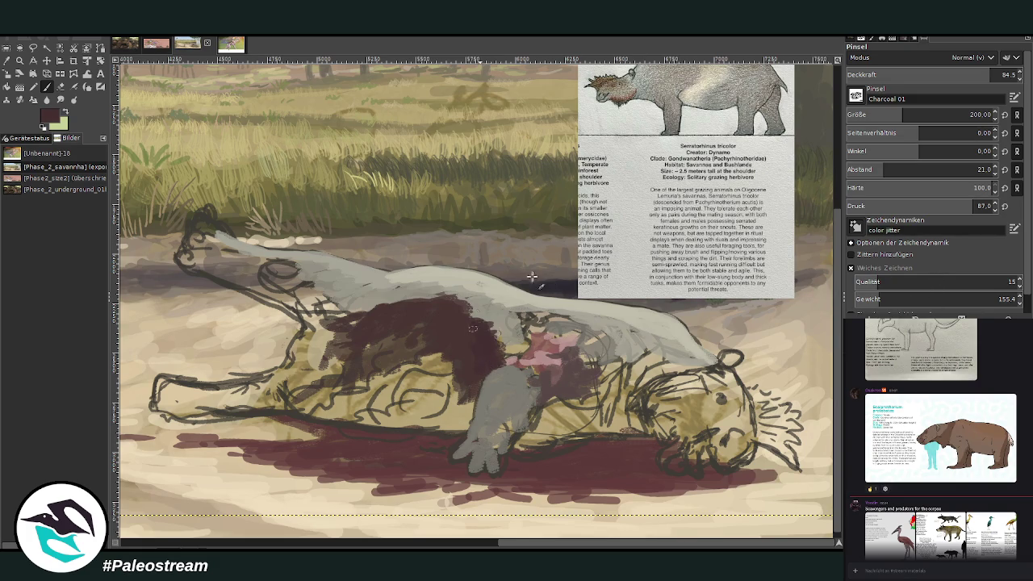
mouse_move(487, 347)
left_mouse_down()
mouse_move(484, 360)
mouse_move(449, 311)
mouse_move(473, 342)
mouse_move(421, 327)
mouse_move(378, 337)
left_mouse_up()
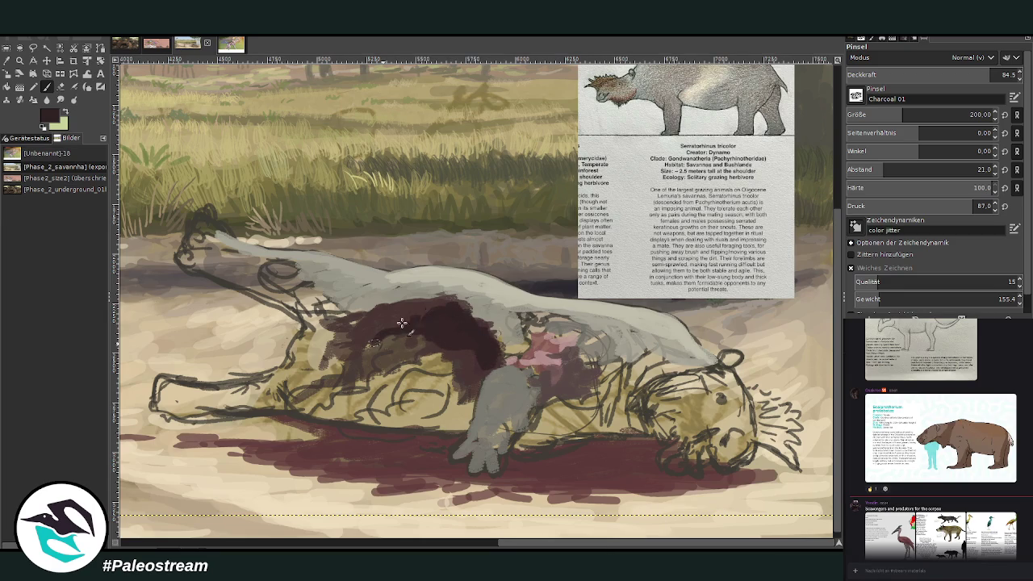
mouse_move(472, 355)
left_mouse_down()
mouse_move(493, 367)
mouse_move(474, 384)
left_mouse_up()
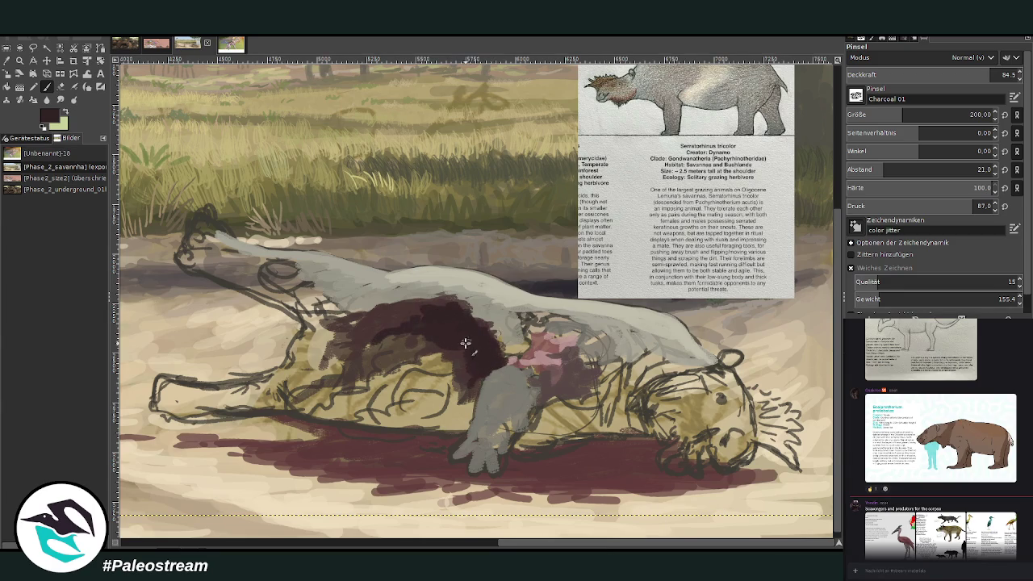
left_click_drag(1000, 74, 930, 74)
mouse_move(663, 442)
left_mouse_down()
mouse_move(557, 426)
mouse_move(380, 435)
mouse_move(299, 414)
mouse_move(202, 421)
left_mouse_up()
Sample a mauve and paint it over the belly and lower body with a 310 brush at 87.7 opacity.
key("o")
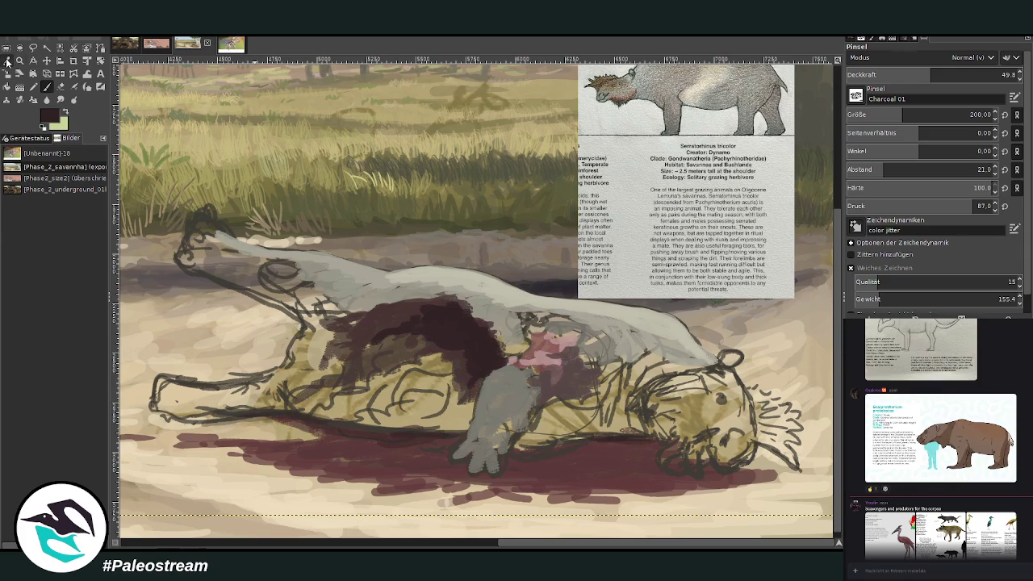
left_click(444, 371)
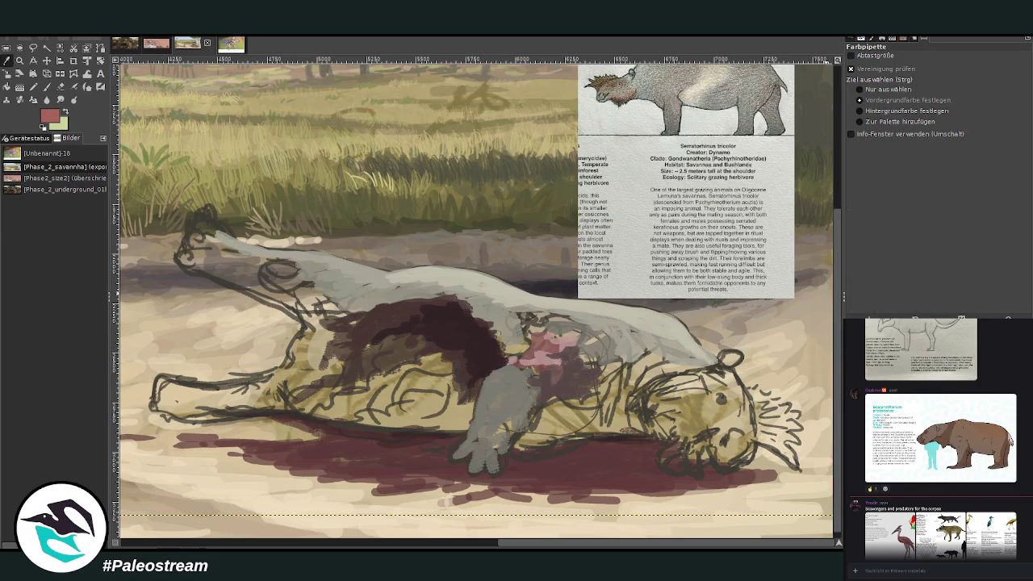
key("p")
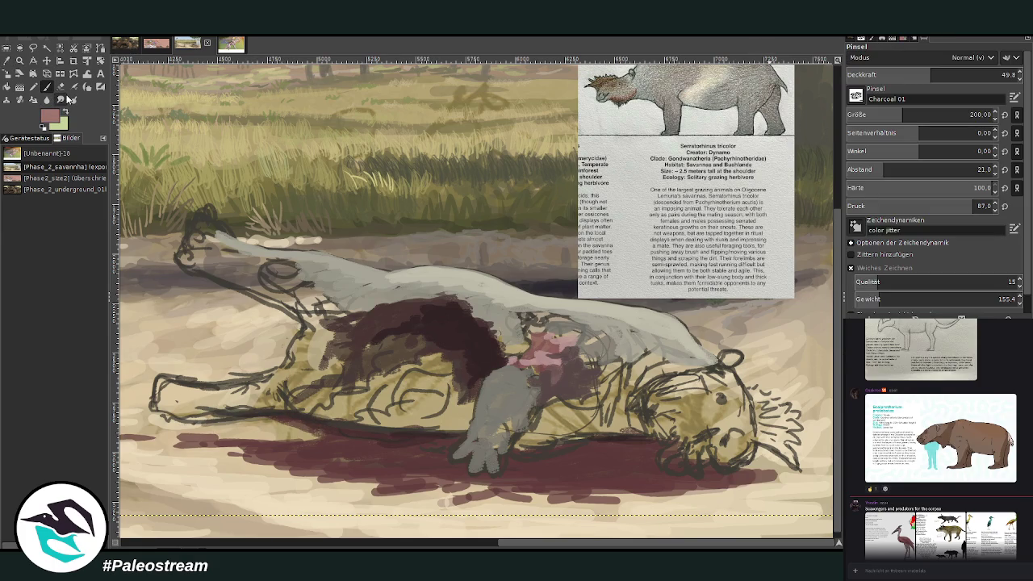
left_click(918, 115)
left_click(955, 74)
mouse_move(395, 401)
left_mouse_down()
mouse_move(405, 390)
mouse_move(401, 362)
left_mouse_up()
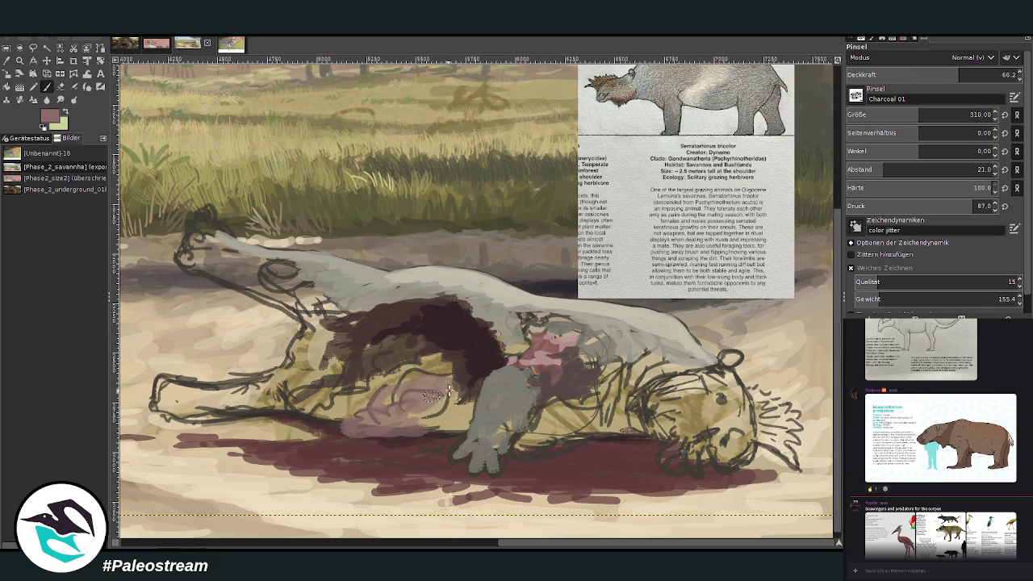
left_click(995, 75)
left_click_drag(903, 115, 899, 116)
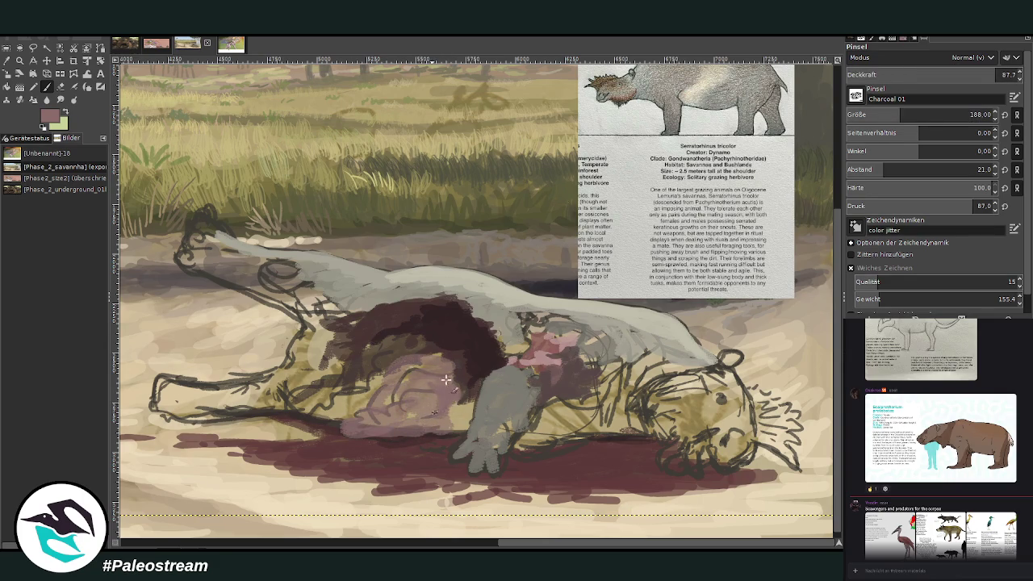
mouse_move(327, 404)
left_mouse_down()
mouse_move(452, 416)
mouse_move(446, 437)
mouse_move(315, 413)
mouse_move(323, 392)
mouse_move(405, 324)
left_mouse_up()
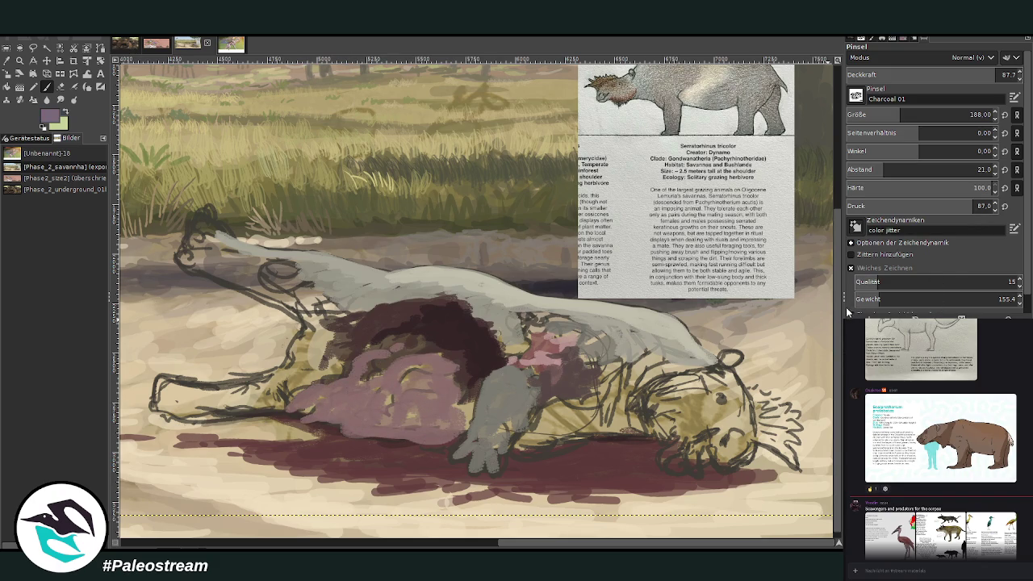
Darken the purple innards at size 113, opacity about 43, and stroke dark over neck and shoulder.
mouse_move(408, 400)
left_mouse_down()
mouse_move(391, 387)
mouse_move(444, 397)
mouse_move(464, 375)
mouse_move(468, 397)
mouse_move(445, 363)
mouse_move(391, 356)
mouse_move(343, 392)
mouse_move(289, 392)
mouse_move(347, 359)
mouse_move(384, 431)
left_mouse_up()
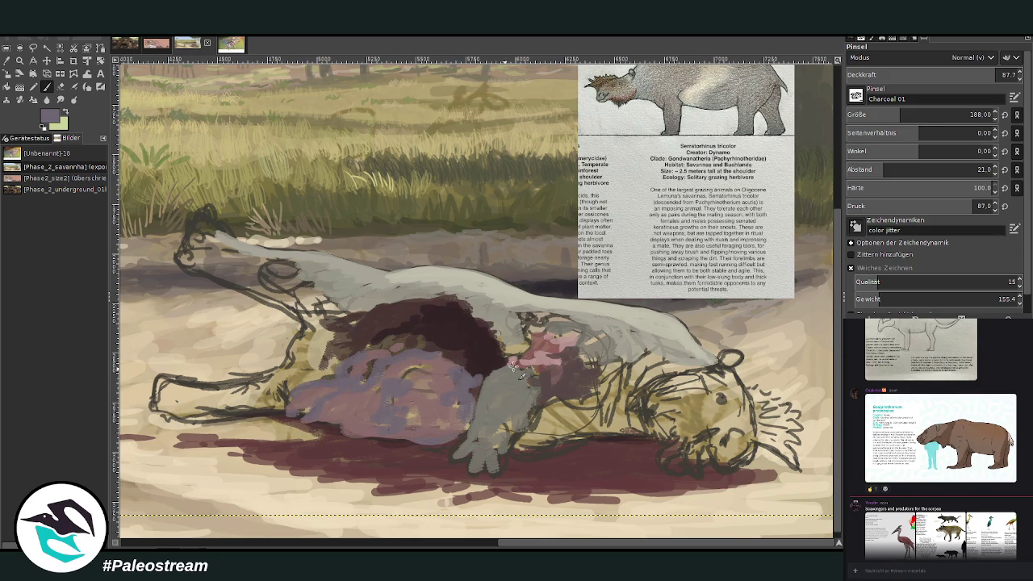
left_click(954, 75)
mouse_move(456, 429)
left_mouse_down()
mouse_move(405, 438)
mouse_move(277, 411)
mouse_move(411, 403)
mouse_move(456, 383)
mouse_move(413, 369)
left_mouse_up()
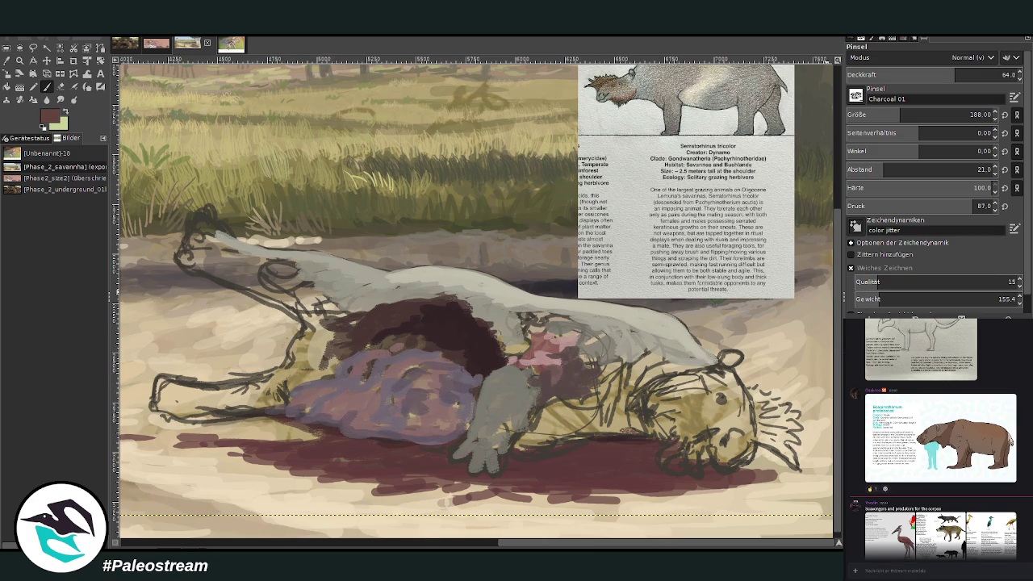
mouse_move(436, 364)
left_mouse_down()
mouse_move(387, 387)
mouse_move(383, 354)
mouse_move(363, 371)
mouse_move(396, 339)
mouse_move(385, 362)
mouse_move(364, 368)
mouse_move(419, 352)
mouse_move(386, 332)
left_mouse_up()
left_click(991, 70)
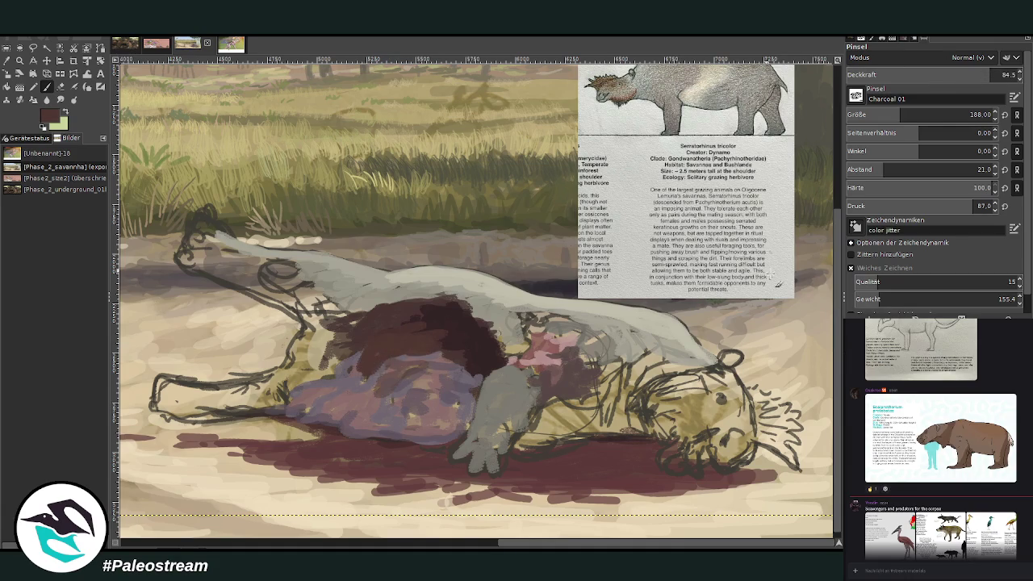
left_click(950, 74)
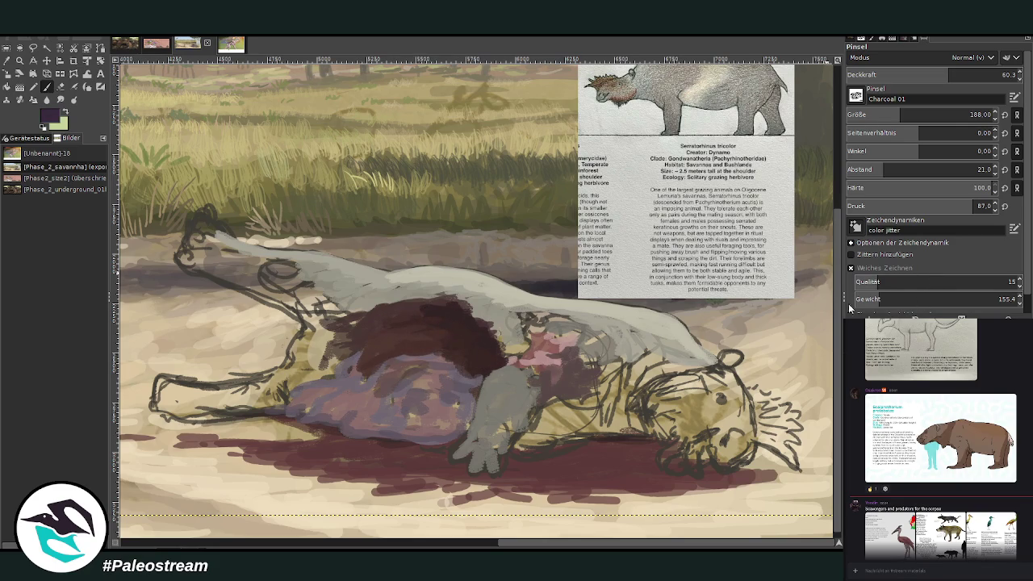
left_click(885, 114)
left_click(919, 74)
mouse_move(455, 409)
left_mouse_down()
mouse_move(417, 409)
mouse_move(476, 387)
mouse_move(472, 428)
mouse_move(436, 420)
mouse_move(436, 439)
mouse_move(400, 440)
mouse_move(408, 415)
mouse_move(396, 410)
mouse_move(356, 409)
mouse_move(345, 427)
mouse_move(306, 406)
mouse_move(281, 415)
mouse_move(316, 382)
left_mouse_up()
mouse_move(559, 452)
left_mouse_down()
mouse_move(609, 391)
mouse_move(544, 408)
left_mouse_up()
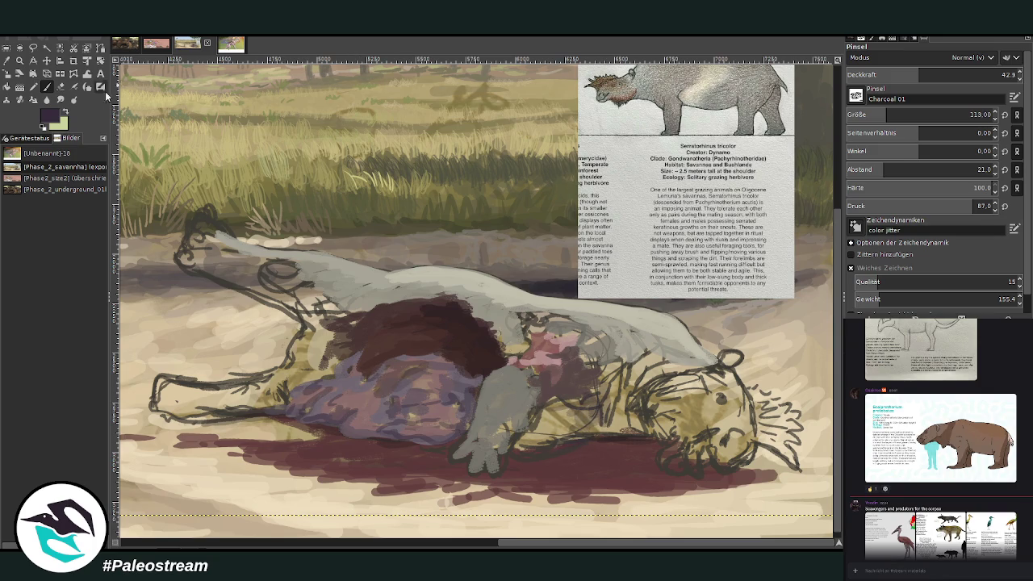
Sample the carcass's grey-green and add hatching strokes near the head with a larger brush.
key("o")
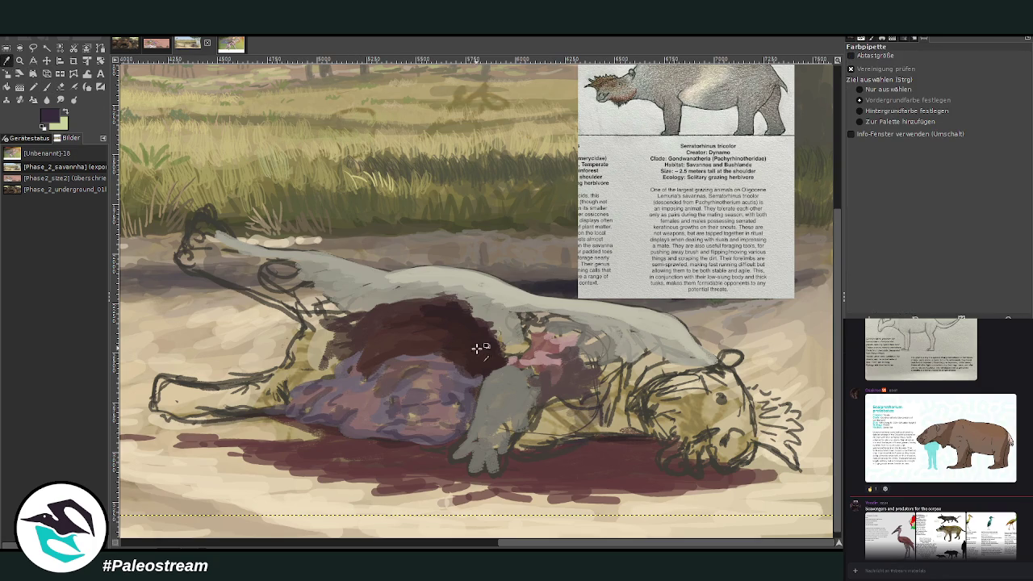
left_click(48, 87)
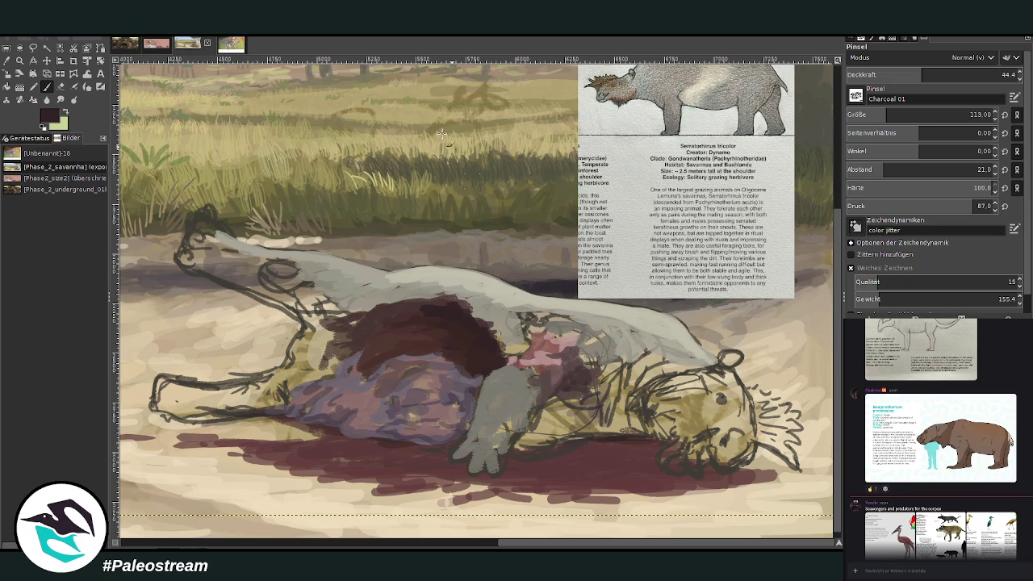
key("o")
left_click(472, 270)
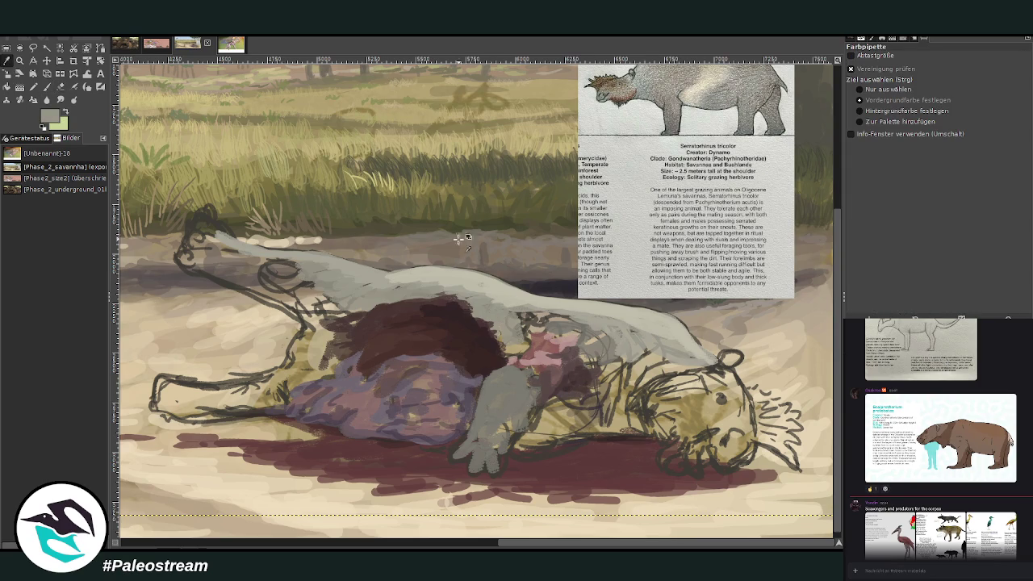
key("p")
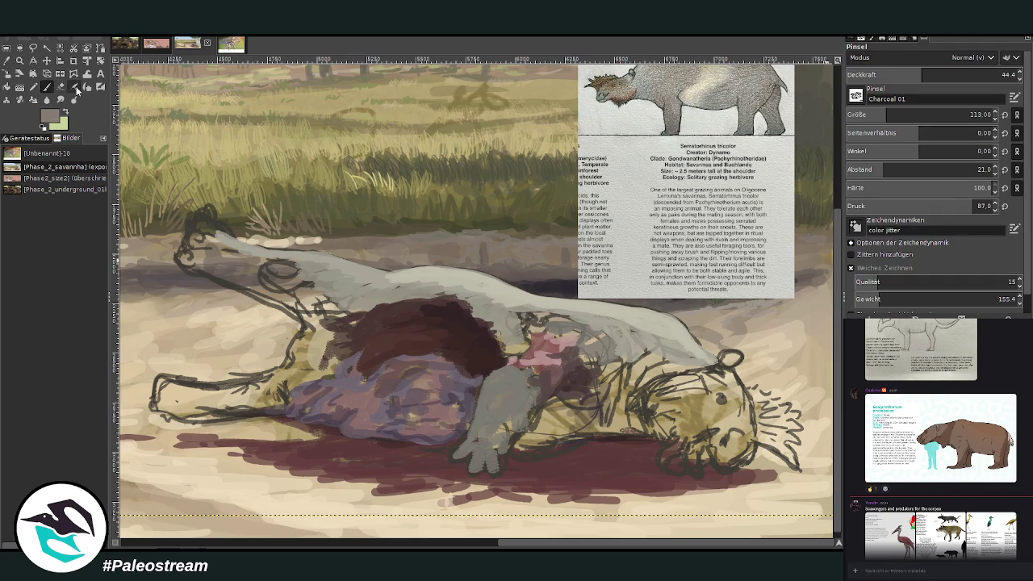
mouse_move(617, 340)
left_mouse_down()
mouse_move(646, 379)
mouse_move(686, 376)
mouse_move(693, 391)
mouse_move(716, 395)
mouse_move(716, 407)
mouse_move(730, 393)
mouse_move(710, 379)
mouse_move(734, 386)
mouse_move(719, 438)
mouse_move(750, 439)
mouse_move(706, 407)
mouse_move(722, 402)
mouse_move(700, 373)
mouse_move(722, 373)
mouse_move(730, 379)
mouse_move(660, 367)
mouse_move(653, 351)
mouse_move(638, 371)
mouse_move(662, 347)
mouse_move(645, 379)
mouse_move(628, 352)
mouse_move(615, 365)
mouse_move(601, 359)
mouse_move(601, 328)
mouse_move(234, 254)
left_mouse_up()
key("bracketright")
scroll(904, 115, "up", 5)
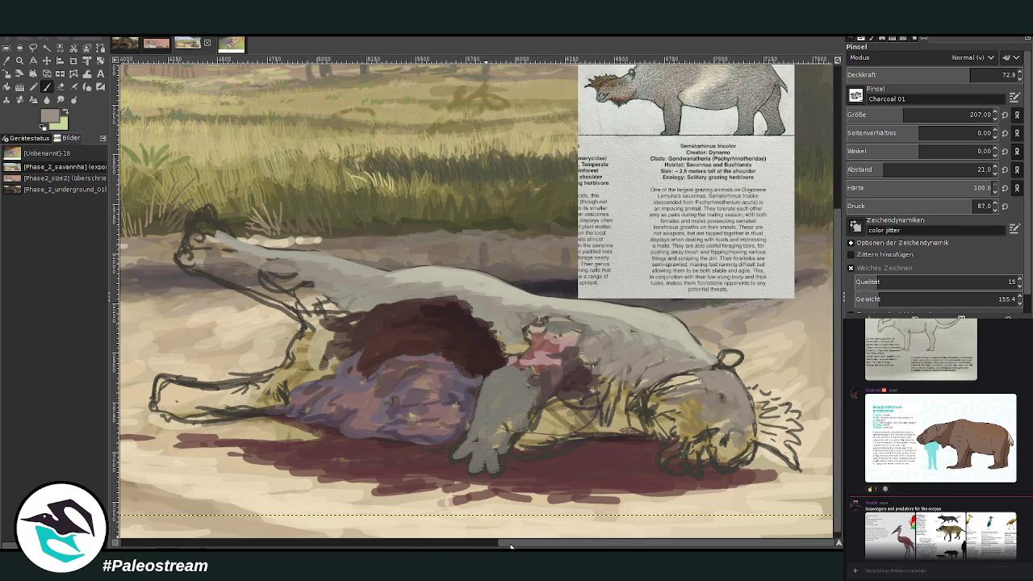
Cover the neck sketch lines with darker greys at opacity 83.6, extending strokes to leg and belly.
left_click_drag(510, 546, 602, 343)
left_click(707, 106, "ctrl")
mouse_move(457, 287)
left_mouse_down()
mouse_move(407, 266)
mouse_move(472, 291)
mouse_move(404, 272)
left_mouse_up()
left_click(452, 323, "ctrl")
mouse_move(460, 294)
left_mouse_down()
mouse_move(509, 312)
mouse_move(351, 255)
left_mouse_up()
left_click(989, 75)
left_click_drag(426, 278, 360, 255)
left_click_drag(440, 295, 471, 324)
mouse_move(445, 368)
left_mouse_down()
mouse_move(432, 386)
mouse_move(459, 373)
mouse_move(451, 355)
mouse_move(464, 327)
mouse_move(477, 332)
left_mouse_up()
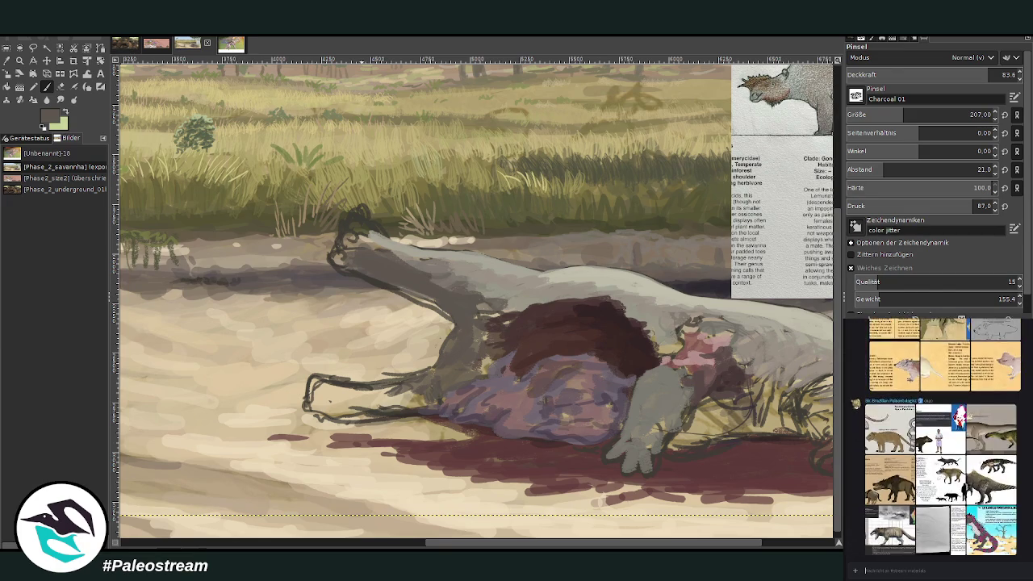
Shade the leg darker, view the size chart and burrow images, then return to the carcass painting.
mouse_move(484, 310)
left_mouse_down()
mouse_move(478, 327)
mouse_move(500, 295)
mouse_move(499, 321)
mouse_move(479, 335)
left_mouse_up()
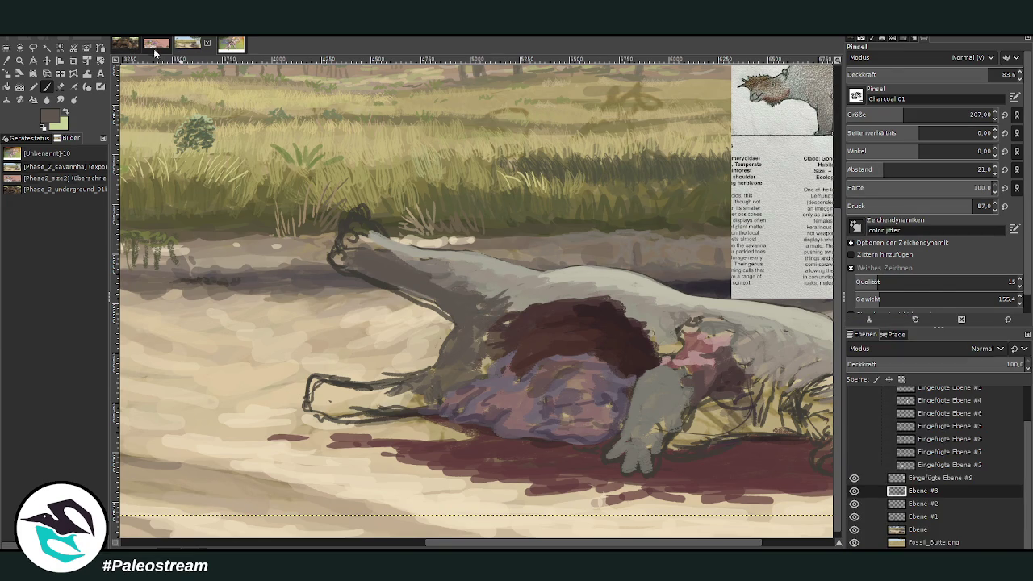
left_click(153, 46)
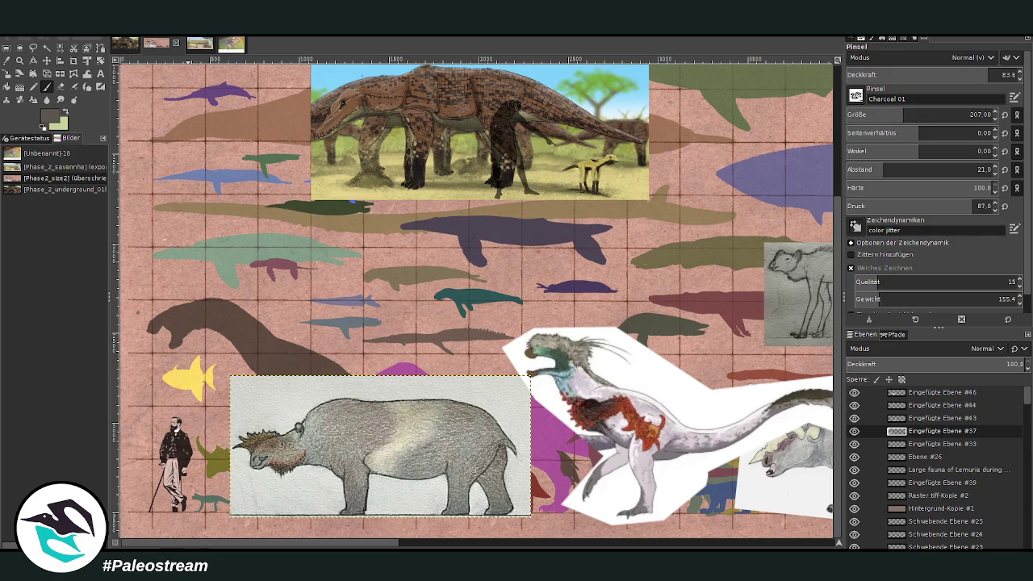
left_click(231, 43)
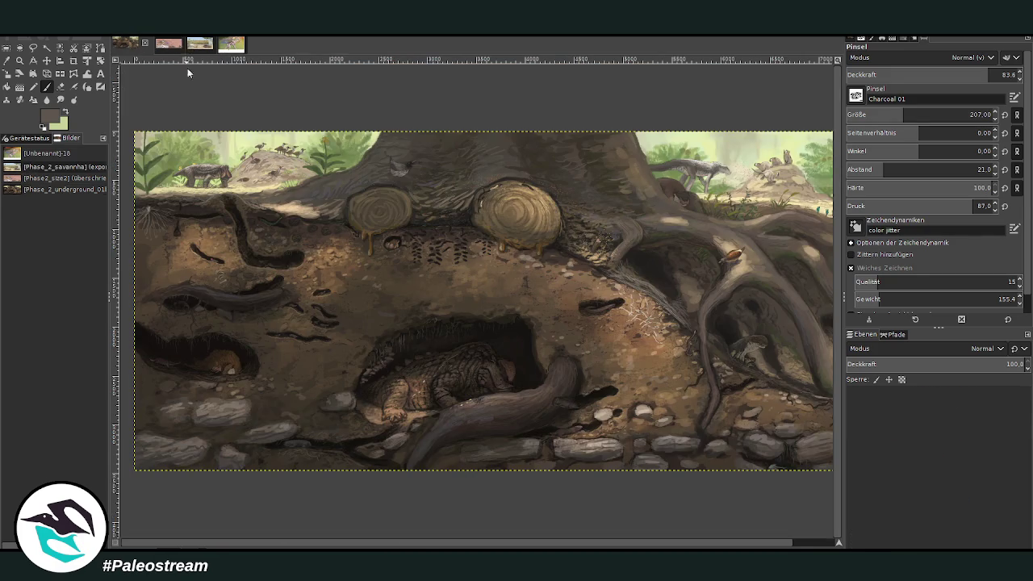
left_click(189, 46)
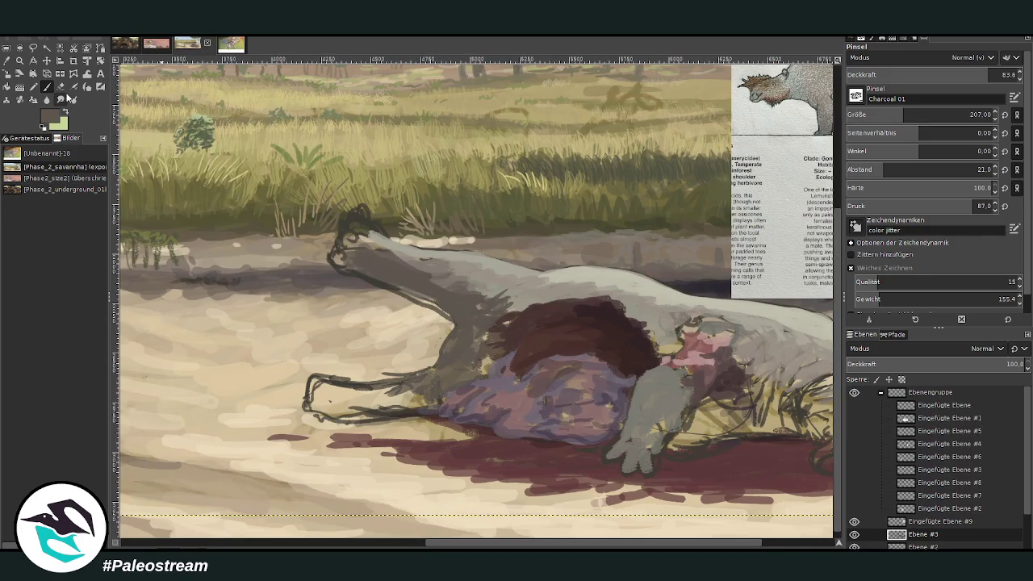
Darken the undersides of the neck and foreleg with brush size 87, then 149.
scroll(441, 309, "right", 2)
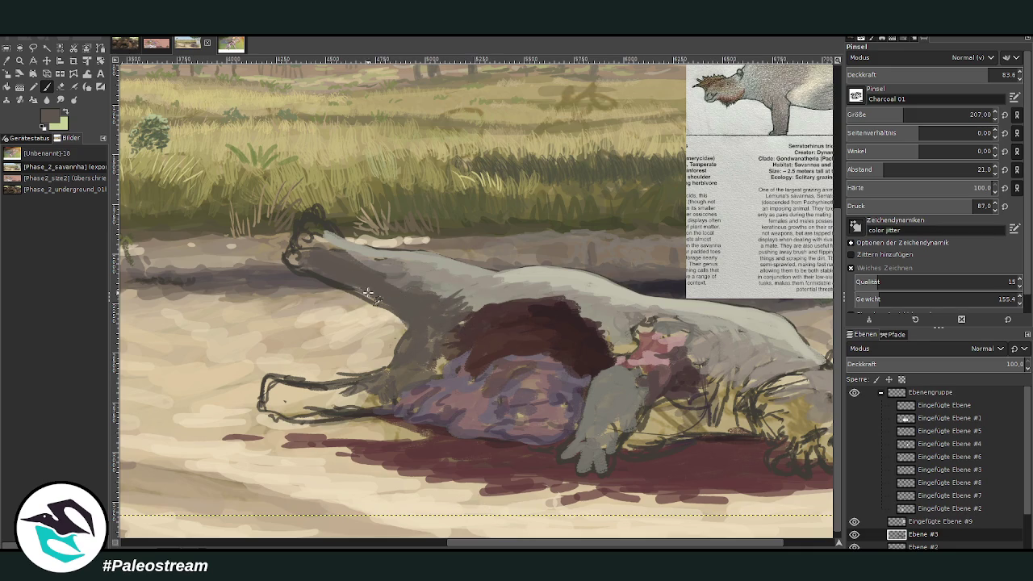
left_click(845, 114)
type("87")
key("Return")
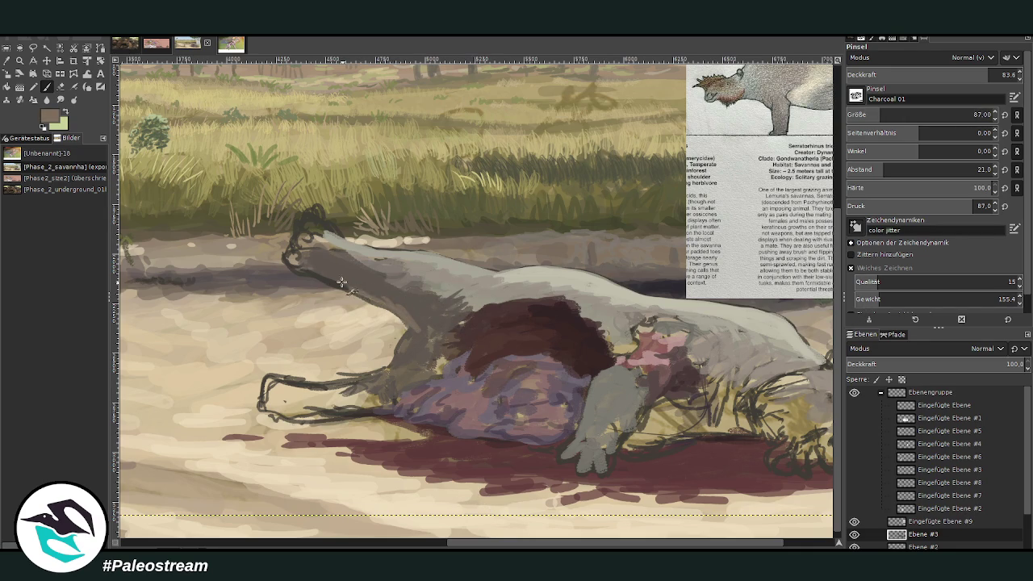
left_click(895, 111)
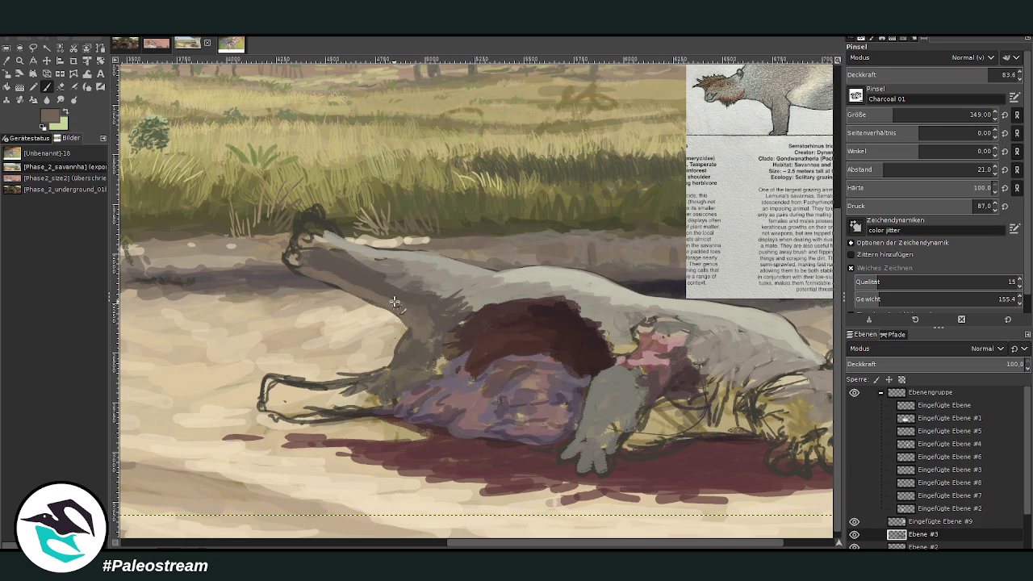
mouse_move(426, 338)
left_mouse_down()
mouse_move(300, 263)
mouse_move(319, 229)
left_mouse_up()
mouse_move(424, 337)
left_mouse_down()
mouse_move(363, 407)
mouse_move(326, 408)
mouse_move(418, 373)
mouse_move(425, 346)
left_mouse_up()
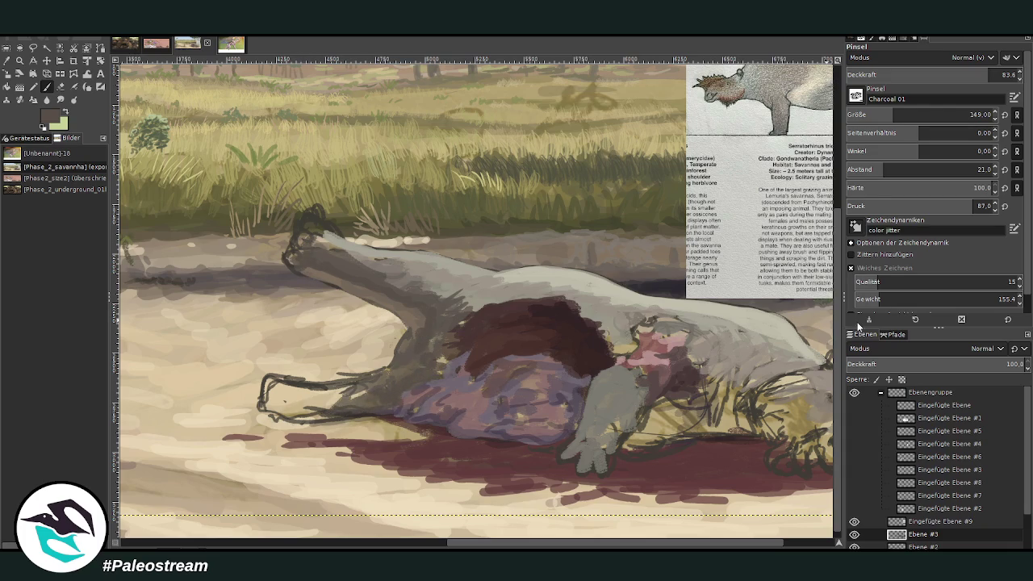
mouse_move(363, 406)
left_mouse_down()
mouse_move(274, 415)
mouse_move(400, 420)
mouse_move(387, 395)
mouse_move(376, 406)
mouse_move(299, 388)
mouse_move(274, 391)
mouse_move(270, 408)
mouse_move(328, 389)
mouse_move(339, 404)
mouse_move(371, 381)
mouse_move(337, 387)
mouse_move(279, 373)
mouse_move(267, 387)
mouse_move(281, 374)
left_mouse_up()
Pick lighter greys and brighten the top of the foreleg and the raised hoof.
left_click(723, 243, "ctrl")
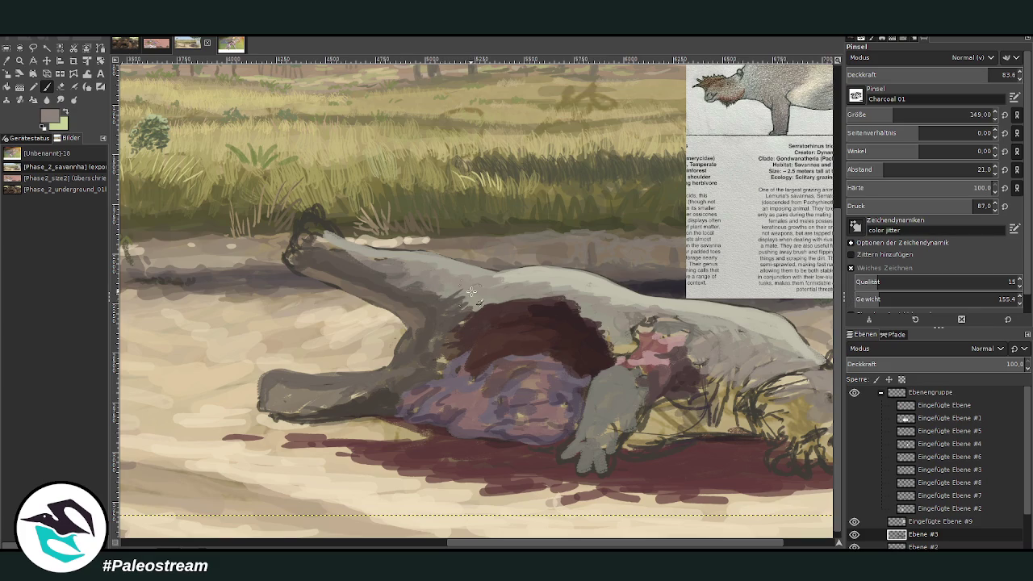
mouse_move(330, 403)
left_mouse_down()
mouse_move(278, 387)
mouse_move(270, 403)
mouse_move(335, 391)
left_mouse_up()
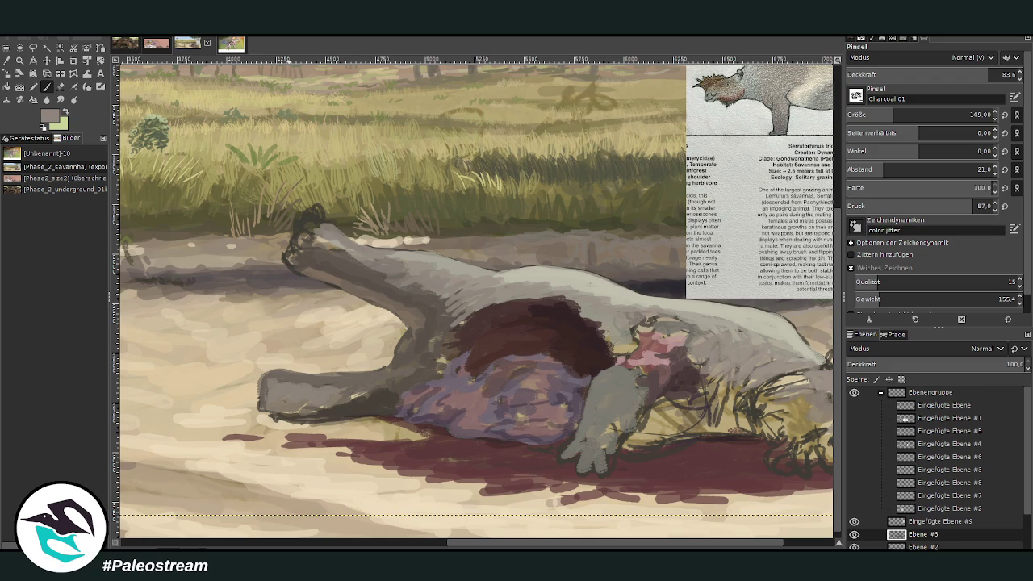
left_click_drag(311, 225, 312, 229)
left_click_drag(308, 234, 298, 248)
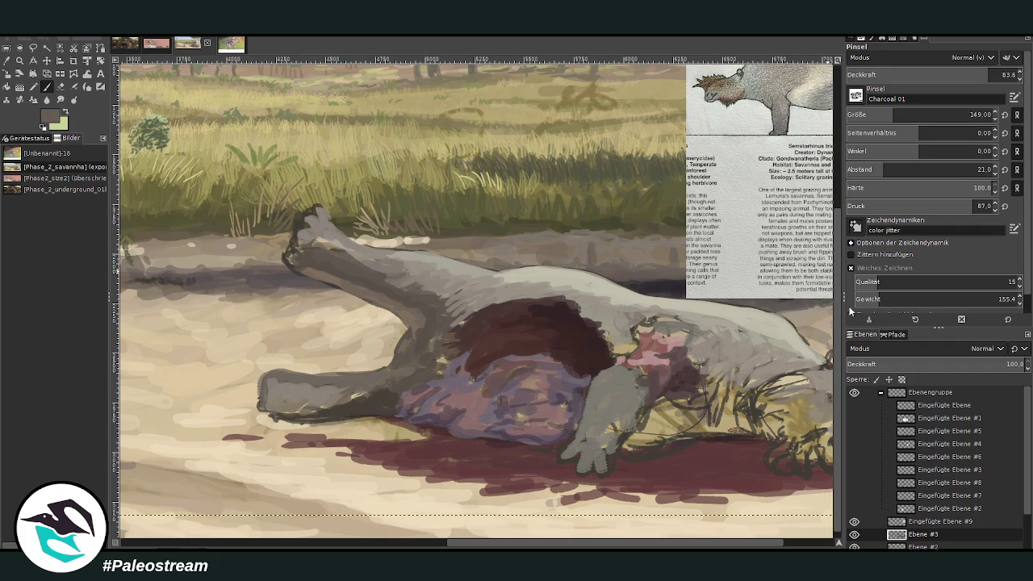
mouse_move(296, 250)
left_mouse_down()
mouse_move(302, 228)
mouse_move(315, 232)
left_mouse_up()
left_click(713, 100, "ctrl")
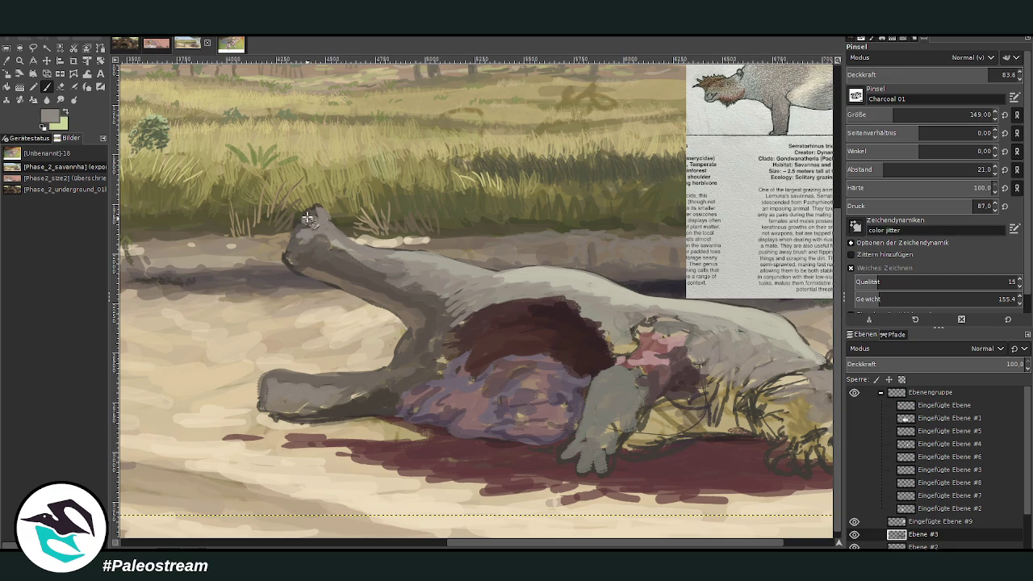
left_click(818, 303, "ctrl")
mouse_move(307, 232)
left_mouse_down()
mouse_move(313, 214)
mouse_move(369, 250)
left_mouse_up()
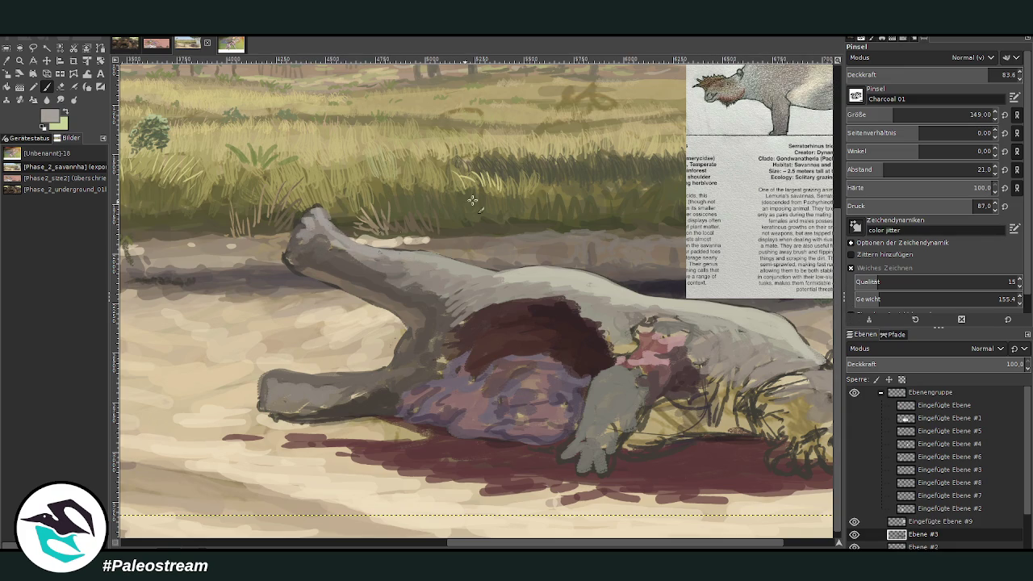
Lighten the back with light grey and add a light curve on the shoulder.
left_click(751, 162, "ctrl")
left_click_drag(545, 279, 436, 268)
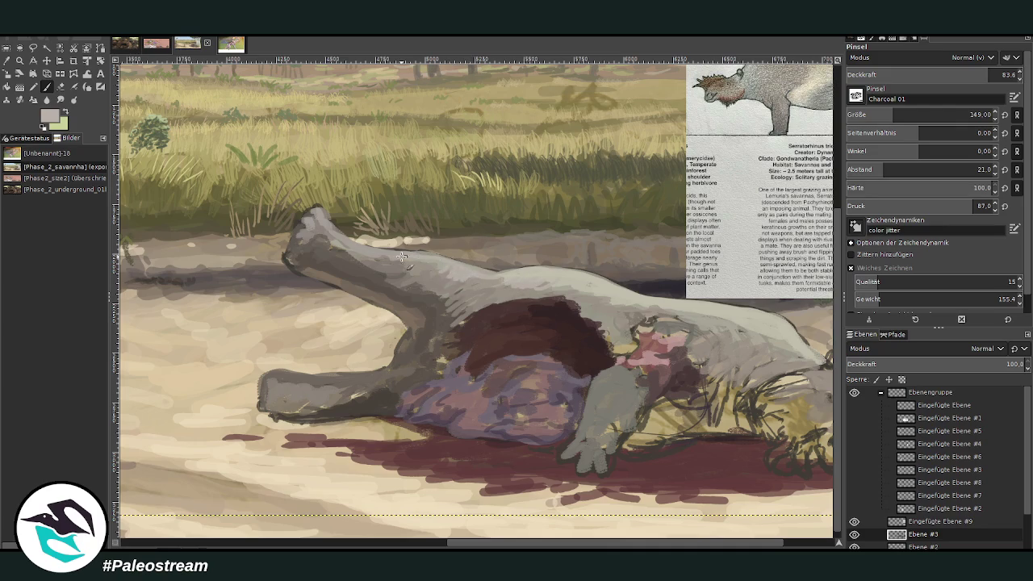
left_click_drag(572, 281, 537, 279)
left_click(733, 261, "ctrl")
left_click_drag(675, 311, 648, 325)
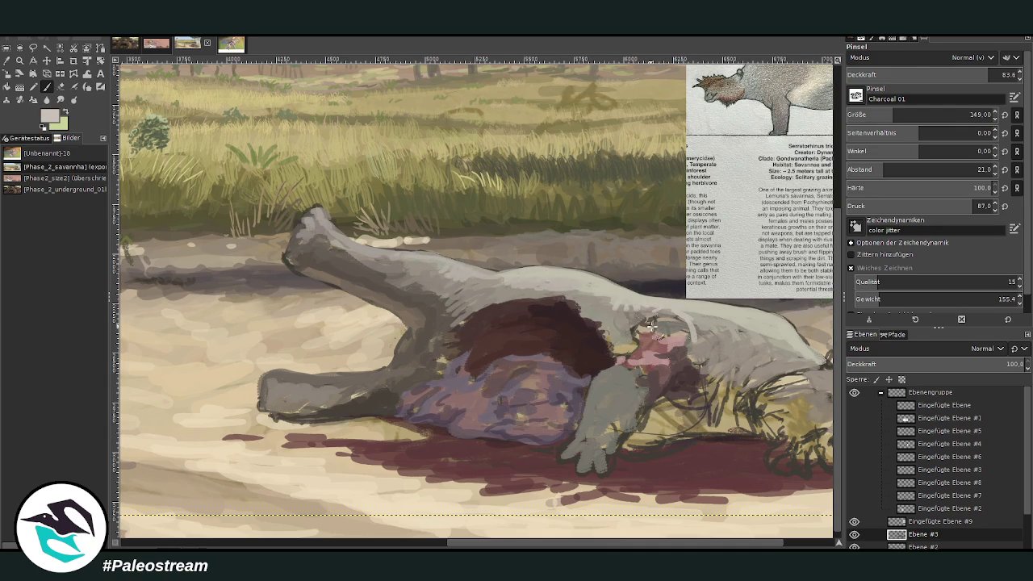
left_click_drag(585, 544, 639, 545)
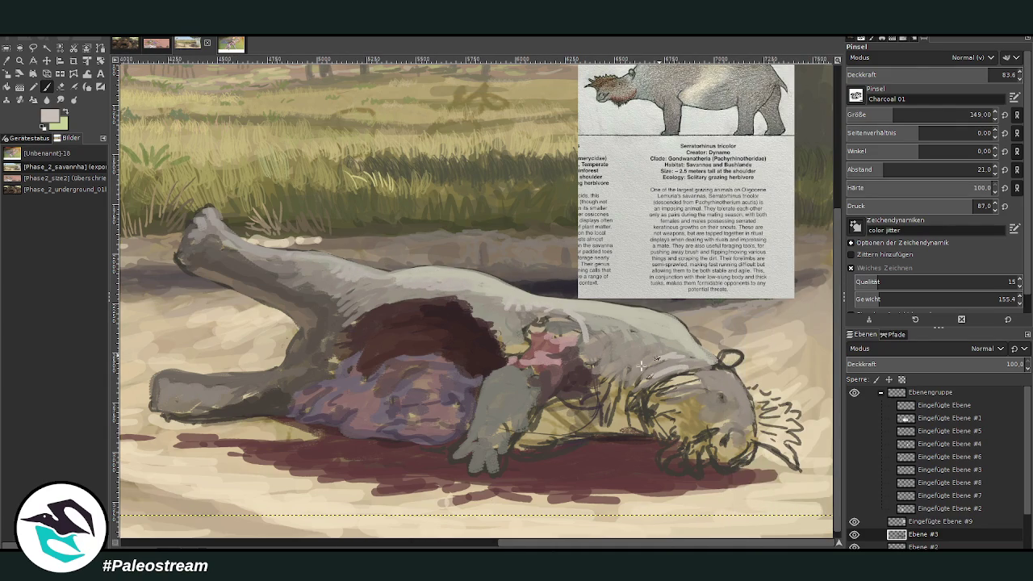
At 55.5 brush opacity, paint light grey over the shoulder and foreleg.
left_click_drag(959, 76, 940, 76)
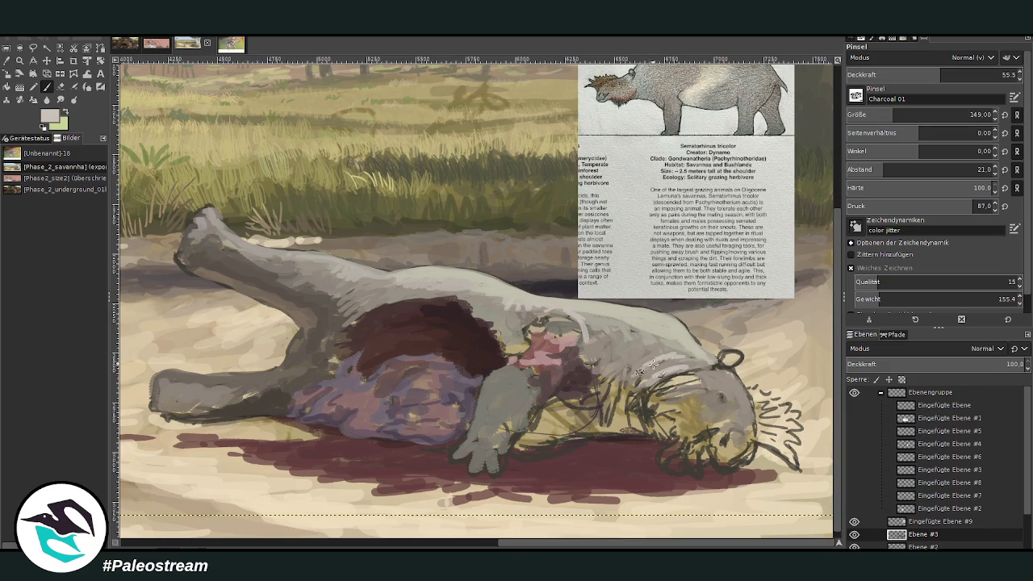
mouse_move(645, 355)
left_mouse_down()
mouse_move(606, 355)
mouse_move(613, 395)
mouse_move(610, 325)
mouse_move(653, 341)
mouse_move(559, 303)
mouse_move(493, 302)
mouse_move(441, 284)
left_mouse_up()
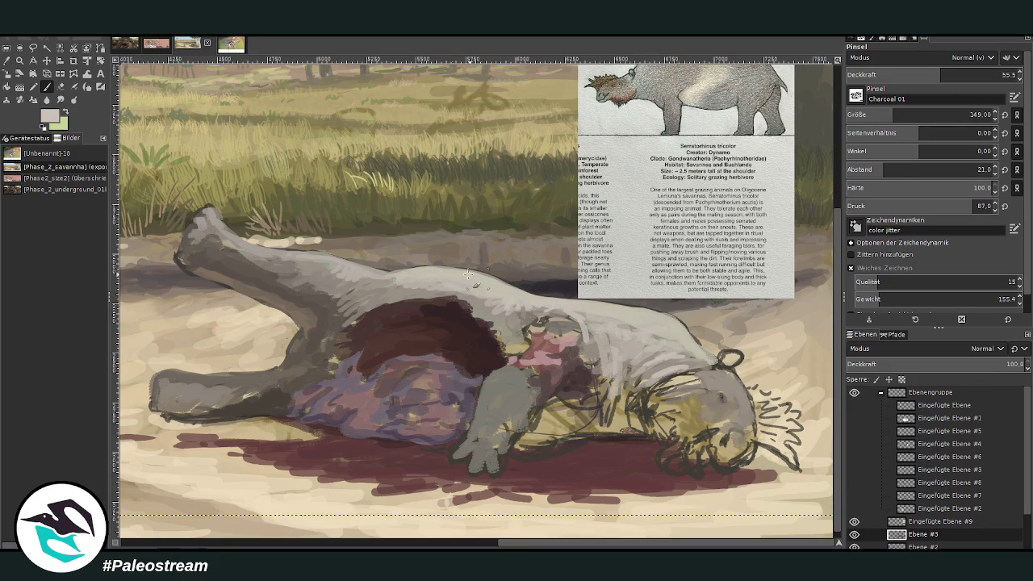
mouse_move(506, 377)
left_mouse_down()
mouse_move(502, 421)
mouse_move(476, 445)
mouse_move(512, 471)
mouse_move(533, 368)
left_mouse_up()
Sample a darker grey and, at 72.2 opacity, add dark strokes on the body and arm.
left_click(513, 445, "ctrl")
left_click(533, 412, "ctrl")
mouse_move(610, 373)
left_mouse_down()
mouse_move(604, 411)
mouse_move(620, 429)
mouse_move(634, 426)
left_mouse_up()
left_click_drag(945, 78, 1003, 74)
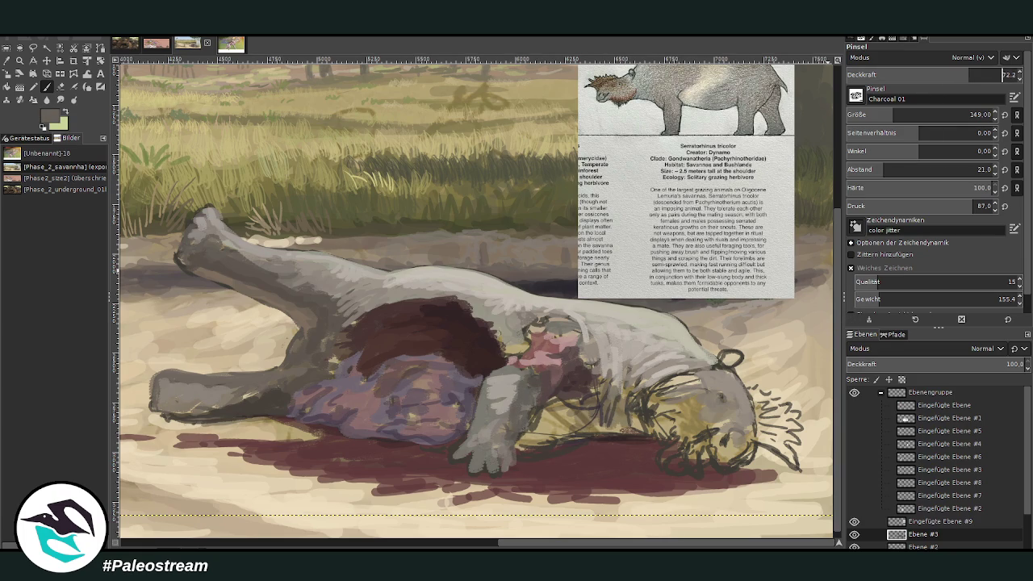
mouse_move(582, 411)
left_mouse_down()
mouse_move(532, 452)
mouse_move(547, 410)
mouse_move(543, 442)
left_mouse_up()
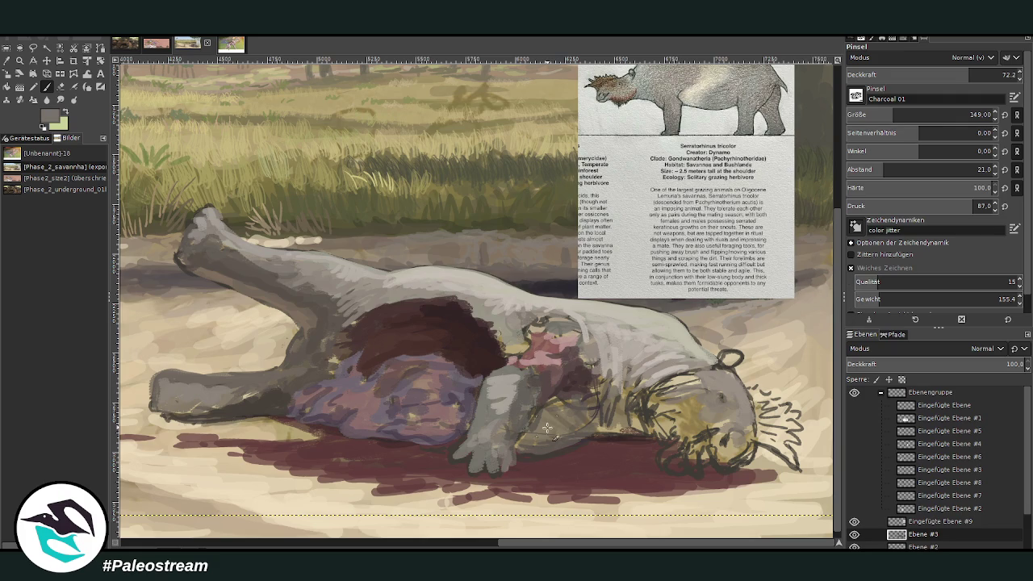
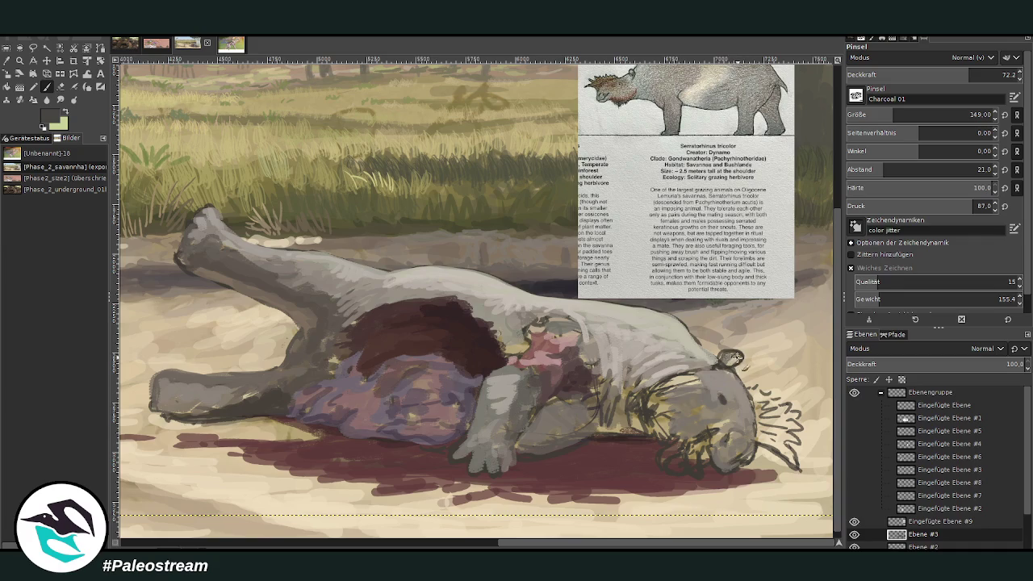
Darken the snout bristles with charcoal strokes at size 65, then 132, opacity 83.3.
left_click_drag(893, 115, 876, 115)
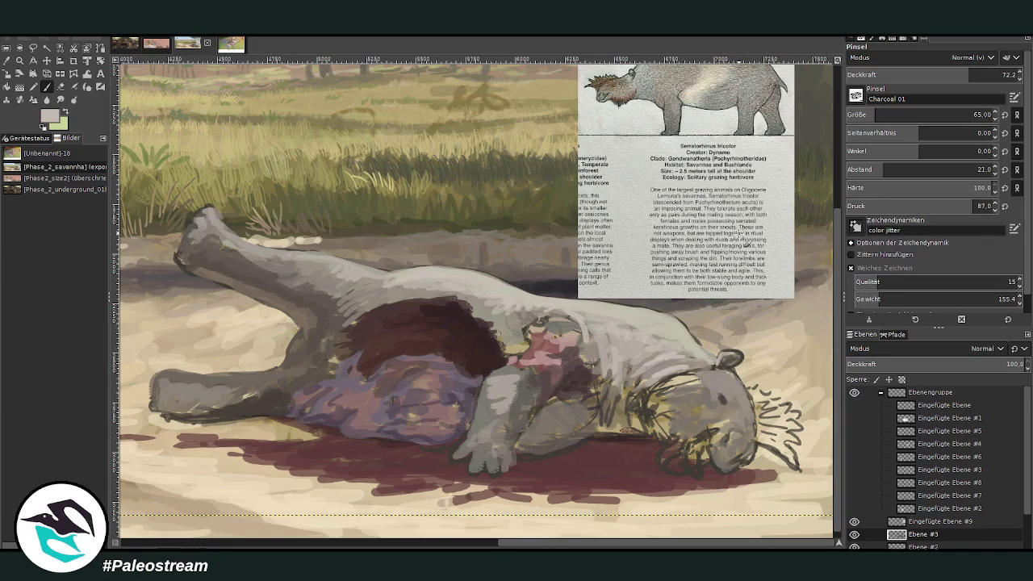
left_click_drag(989, 75, 973, 91)
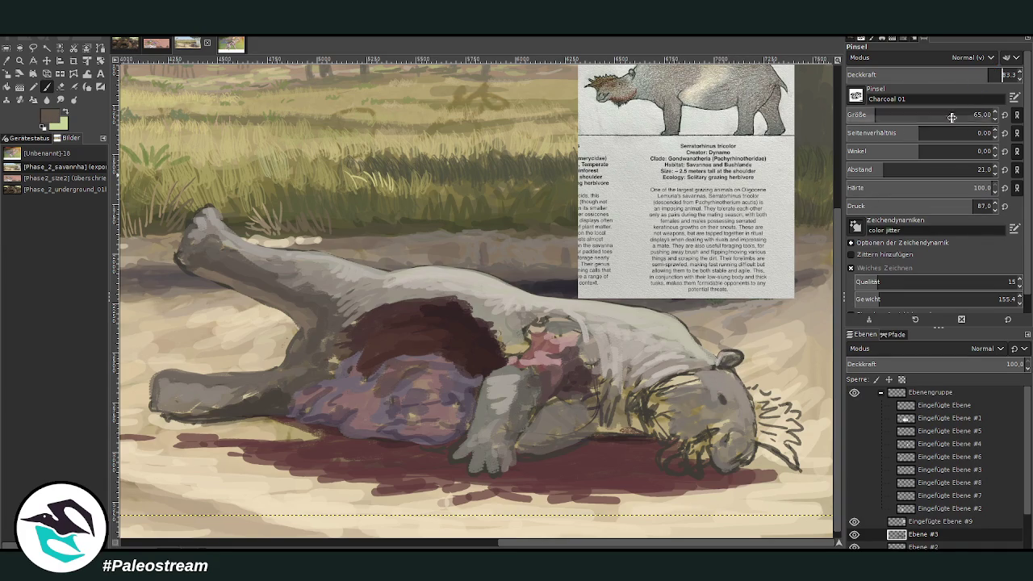
left_click_drag(789, 457, 763, 438)
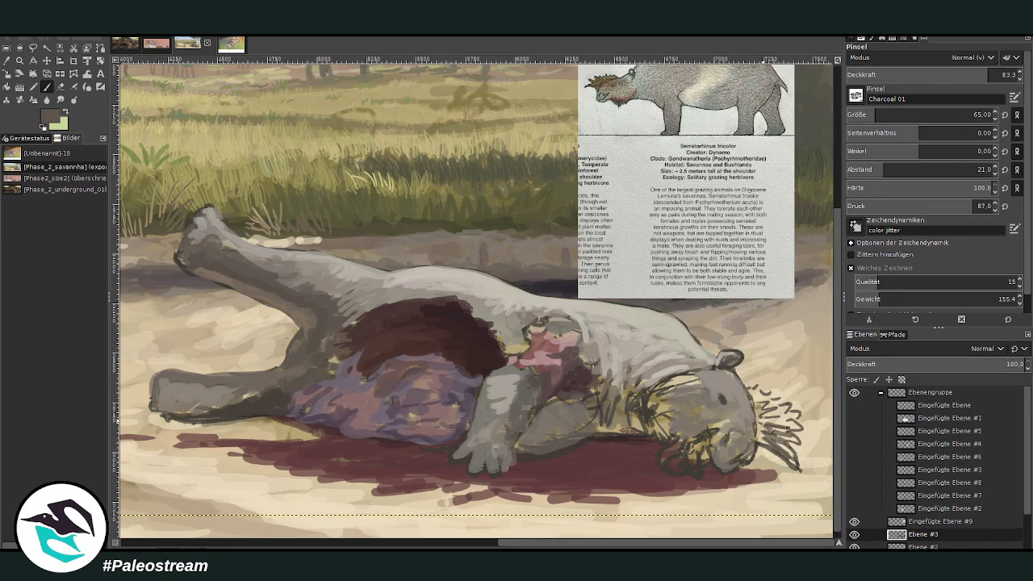
left_click(969, 115)
mouse_move(776, 428)
left_mouse_down()
mouse_move(800, 471)
mouse_move(768, 399)
mouse_move(753, 395)
mouse_move(758, 430)
left_mouse_up()
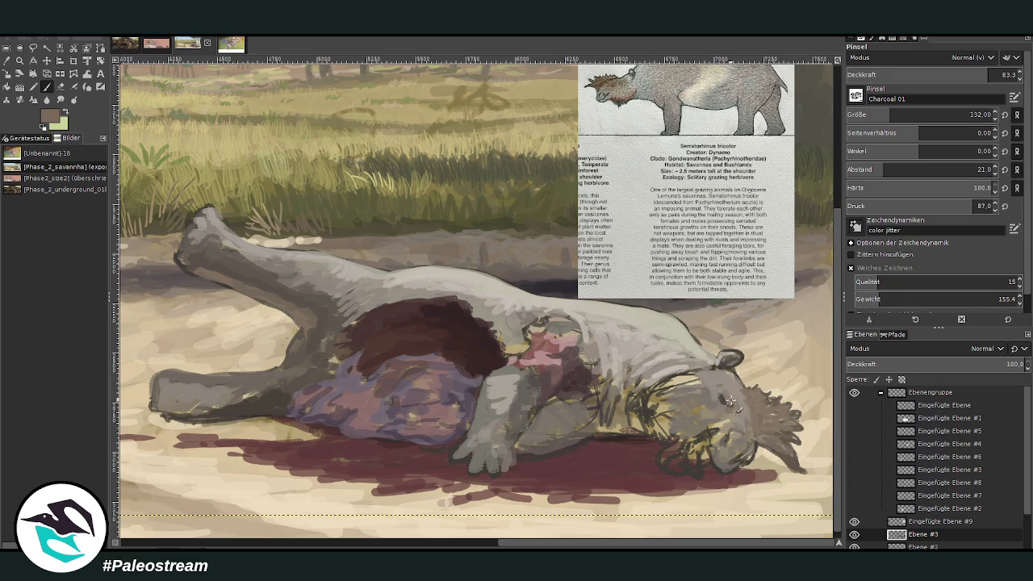
Shade the head, eye, shoulder, leg and mouth with dark strokes at opacity 54.6, then 74.1.
key("less")
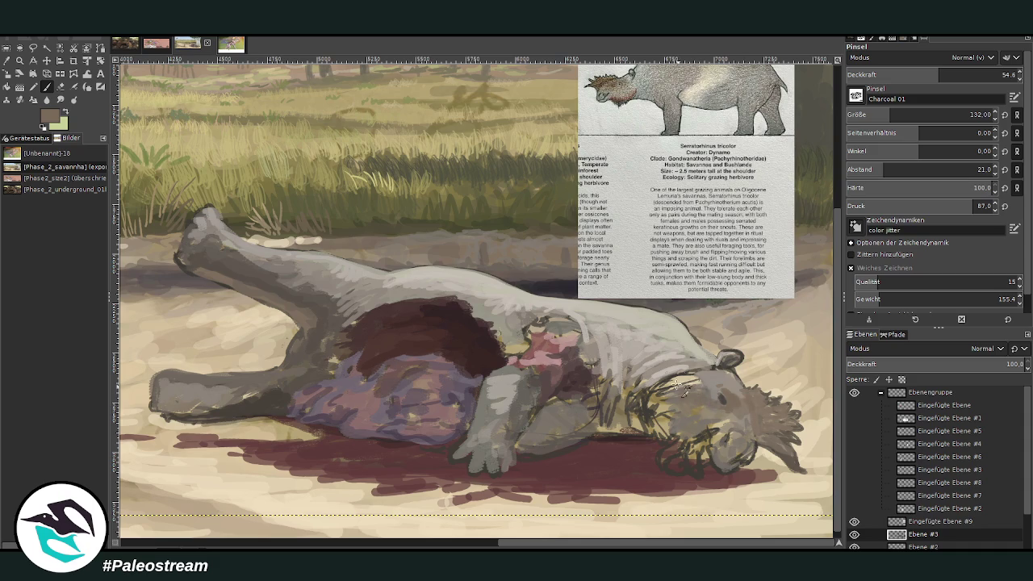
mouse_move(644, 406)
left_mouse_down()
mouse_move(666, 428)
mouse_move(675, 415)
mouse_move(663, 385)
mouse_move(643, 420)
mouse_move(647, 392)
mouse_move(635, 413)
mouse_move(628, 402)
mouse_move(607, 428)
mouse_move(599, 396)
mouse_move(602, 408)
mouse_move(623, 404)
mouse_move(616, 439)
mouse_move(592, 436)
mouse_move(593, 407)
mouse_move(564, 397)
mouse_move(544, 424)
mouse_move(601, 377)
mouse_move(581, 405)
left_mouse_up()
key("greater")
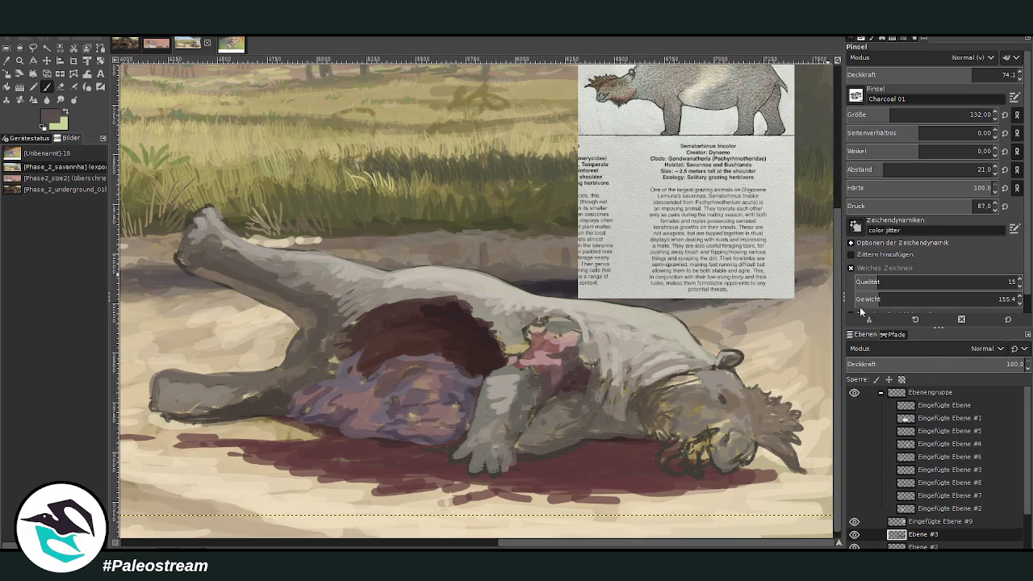
left_click_drag(581, 401, 576, 443)
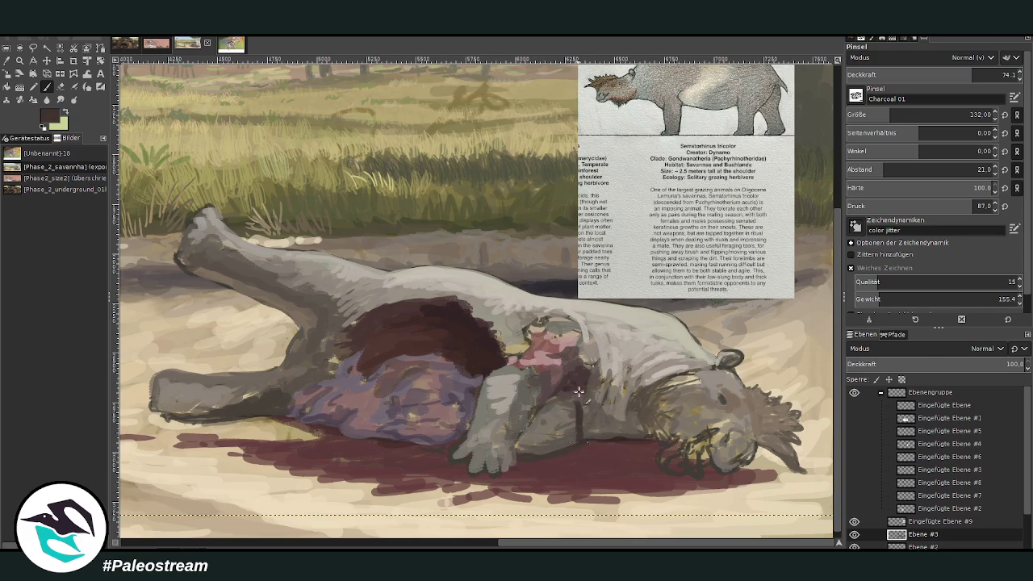
mouse_move(585, 396)
left_mouse_down()
mouse_move(577, 436)
mouse_move(555, 424)
left_mouse_up()
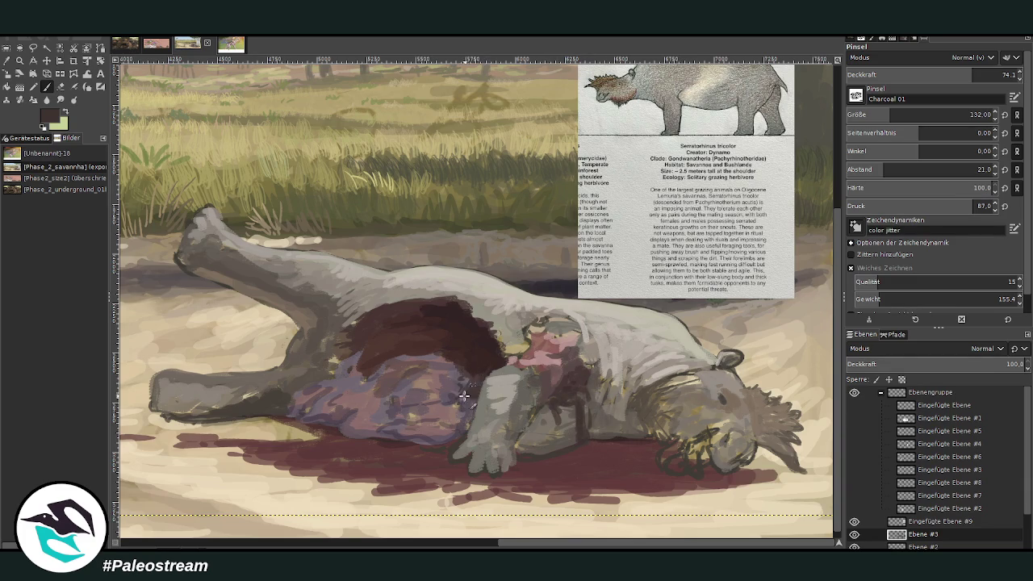
mouse_move(563, 397)
left_mouse_down()
mouse_move(573, 424)
mouse_move(553, 452)
left_mouse_up()
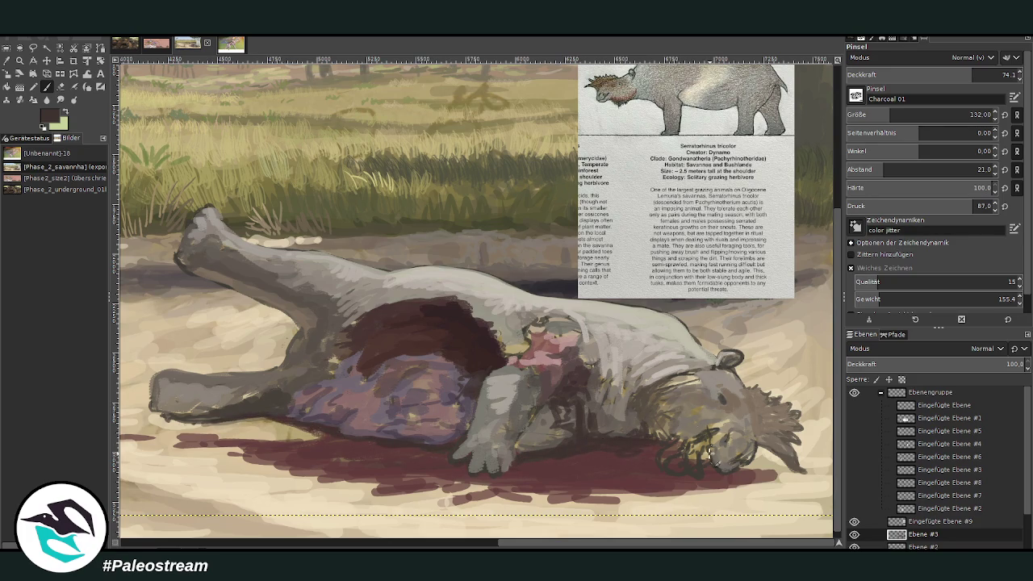
left_click_drag(680, 462, 693, 454)
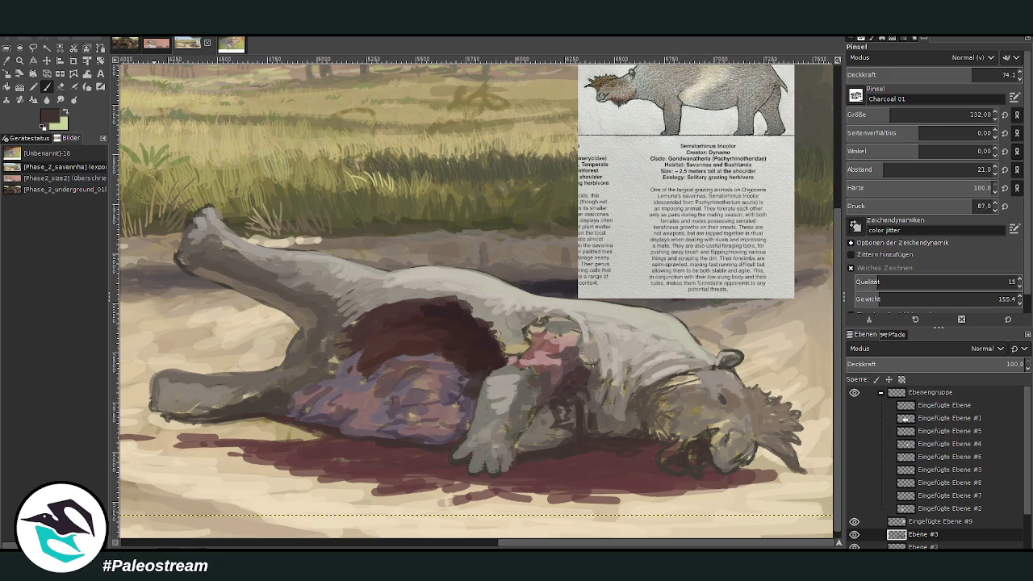
Sample a grey from the painting and add small dark strokes near the snout and shoulder at opacity 85.5.
key("o")
left_click(455, 255)
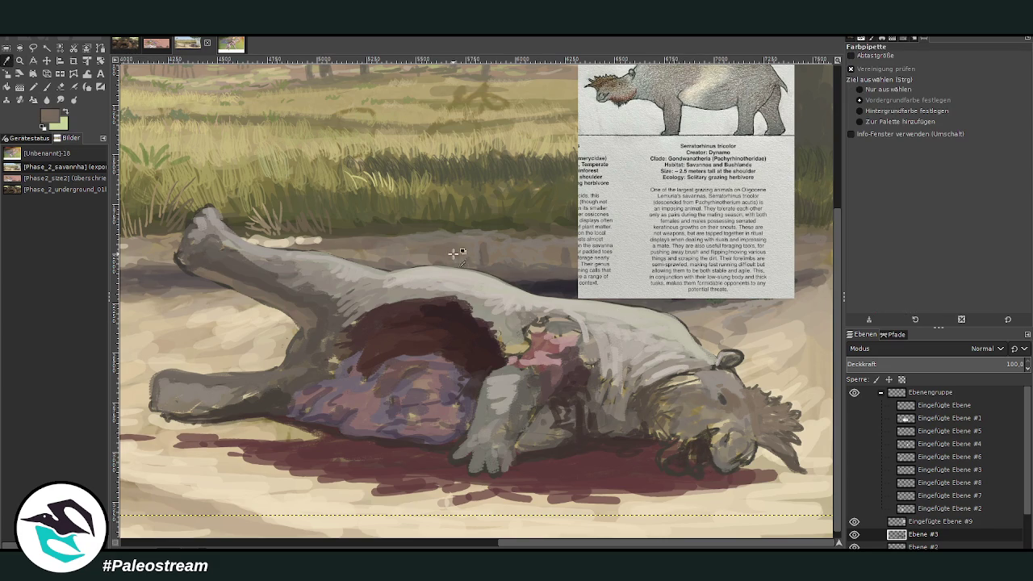
key("p")
left_click(990, 74)
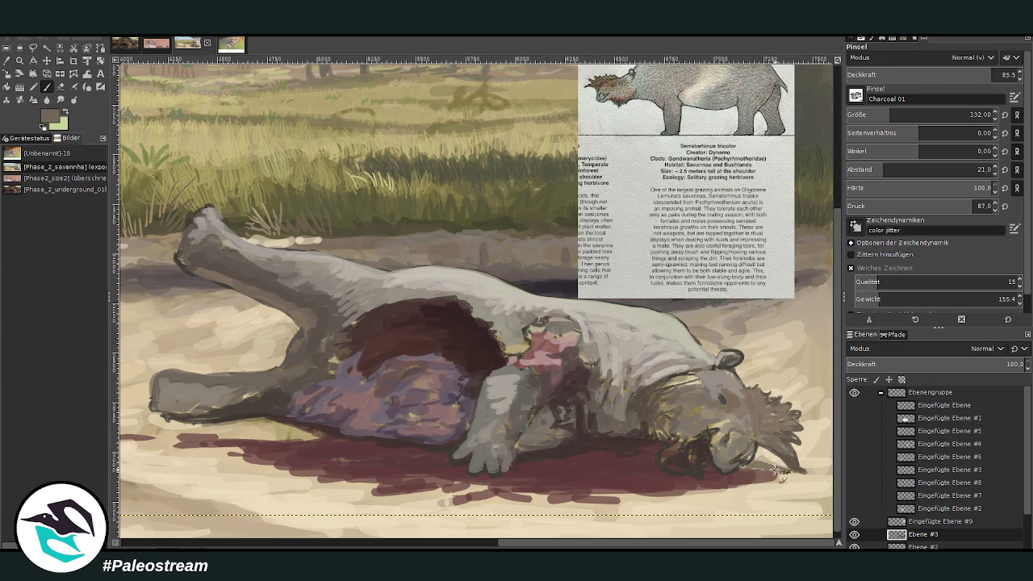
mouse_move(786, 472)
left_mouse_down()
mouse_move(770, 456)
mouse_move(744, 468)
left_mouse_up()
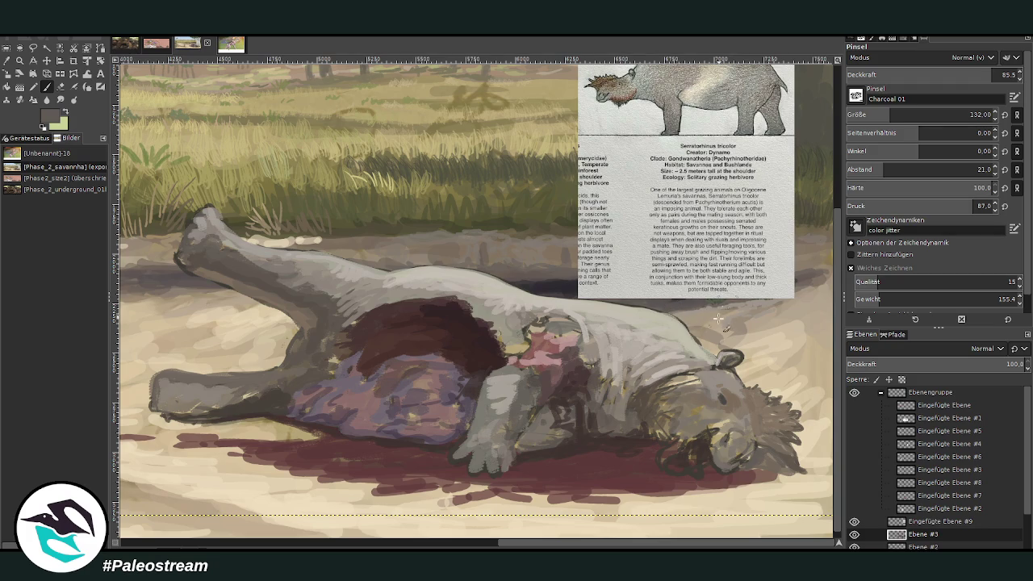
left_click_drag(613, 409, 611, 412)
Lighten the face, ear, eye area, jaw and cheek with lighter greys, dropping opacity to 50.2.
left_click(799, 306, "ctrl")
mouse_move(699, 404)
left_mouse_down()
mouse_move(707, 388)
mouse_move(667, 386)
left_mouse_up()
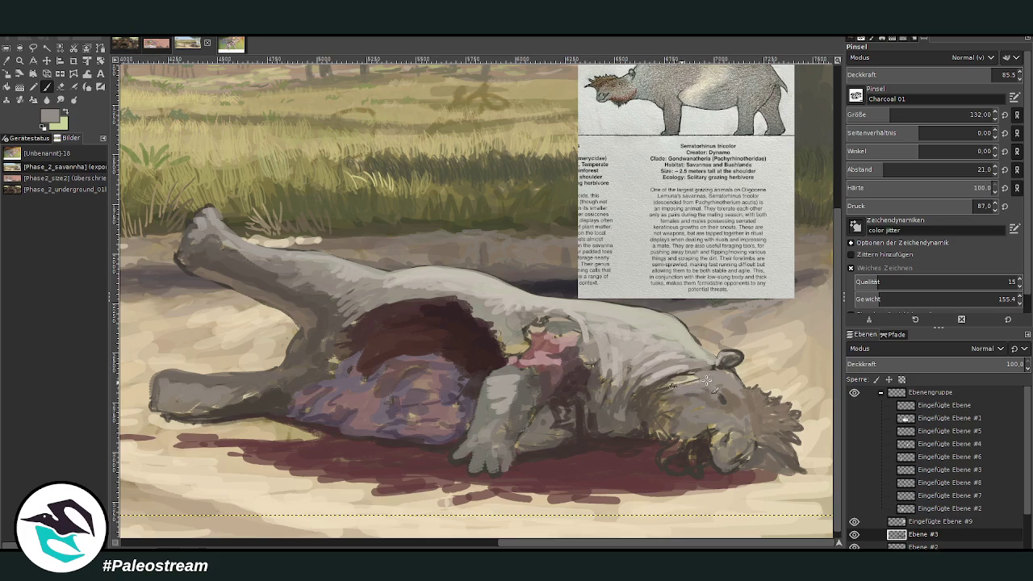
left_click(819, 322, "ctrl")
mouse_move(714, 392)
left_mouse_down()
mouse_move(726, 391)
mouse_move(704, 378)
left_mouse_up()
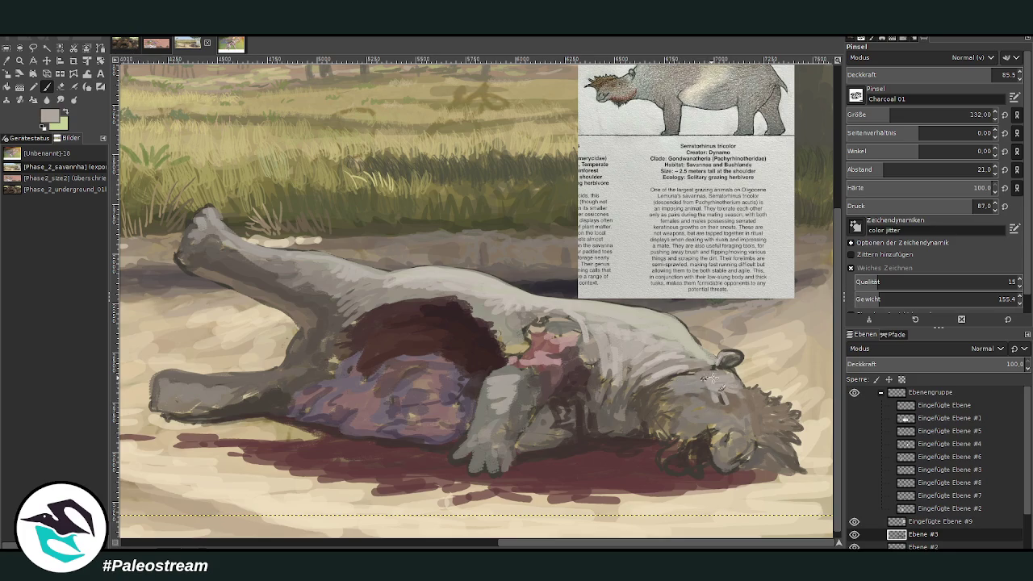
mouse_move(721, 436)
left_mouse_down()
mouse_move(722, 421)
mouse_move(711, 418)
left_mouse_up()
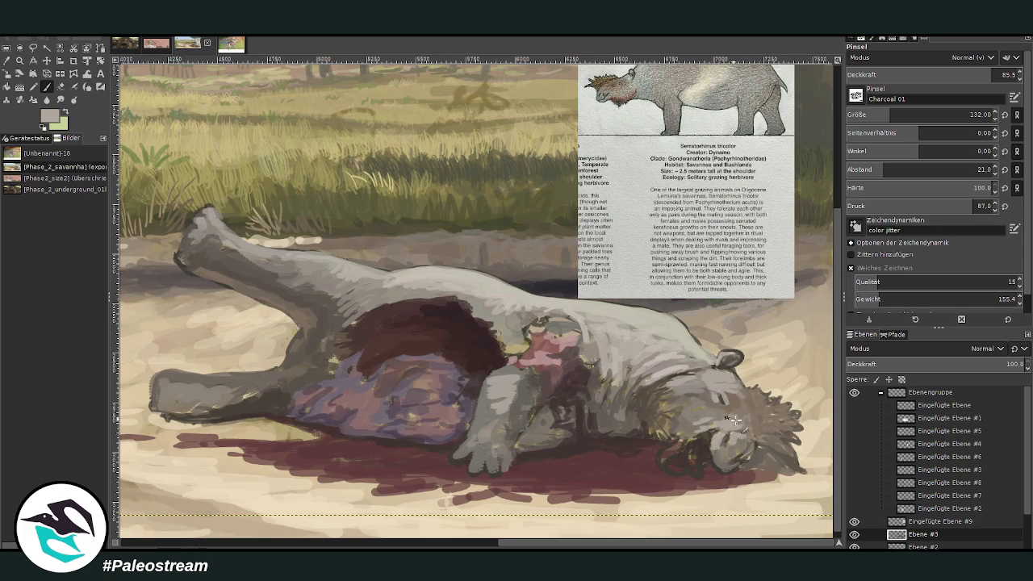
left_click(931, 74)
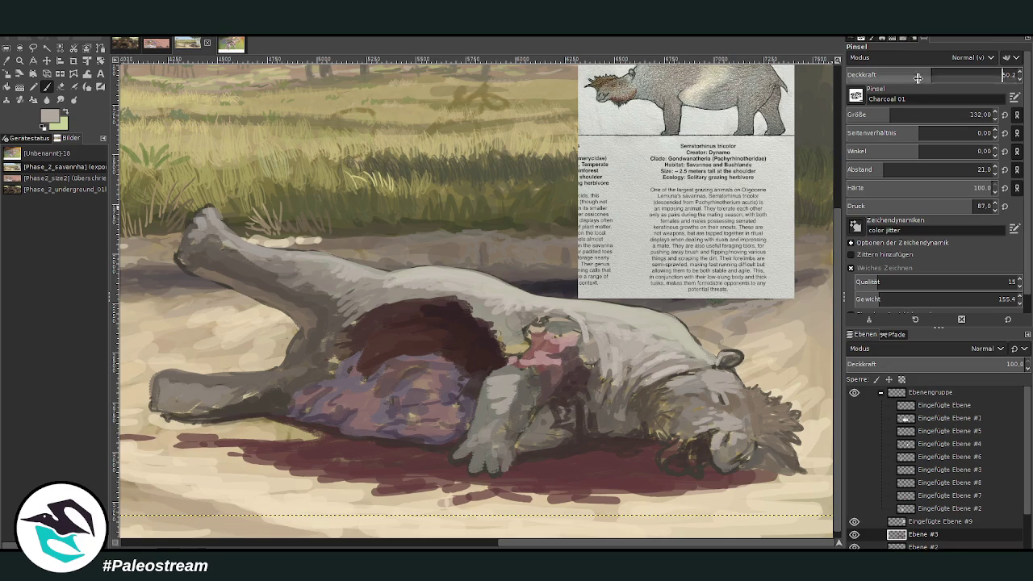
mouse_move(674, 445)
left_mouse_down()
mouse_move(670, 452)
mouse_move(674, 415)
mouse_move(687, 401)
mouse_move(666, 410)
mouse_move(682, 388)
mouse_move(673, 375)
mouse_move(737, 383)
mouse_move(715, 370)
mouse_move(743, 439)
mouse_move(748, 418)
left_mouse_up()
Paint dark brown strokes around the mouth at opacity 69.4 and brush size 57.
left_click(700, 395, "ctrl")
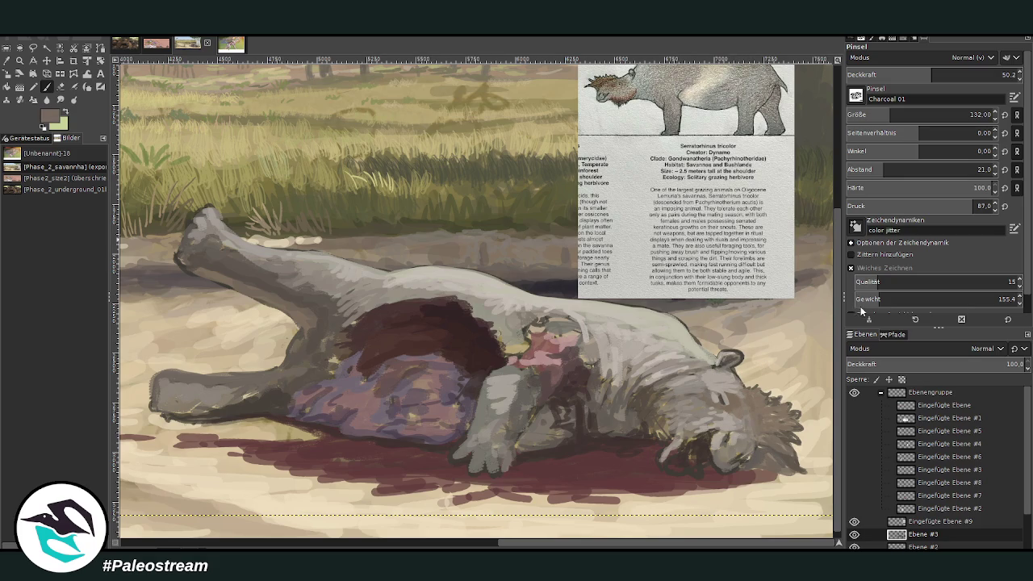
left_click(964, 71)
left_click(973, 115)
type("57")
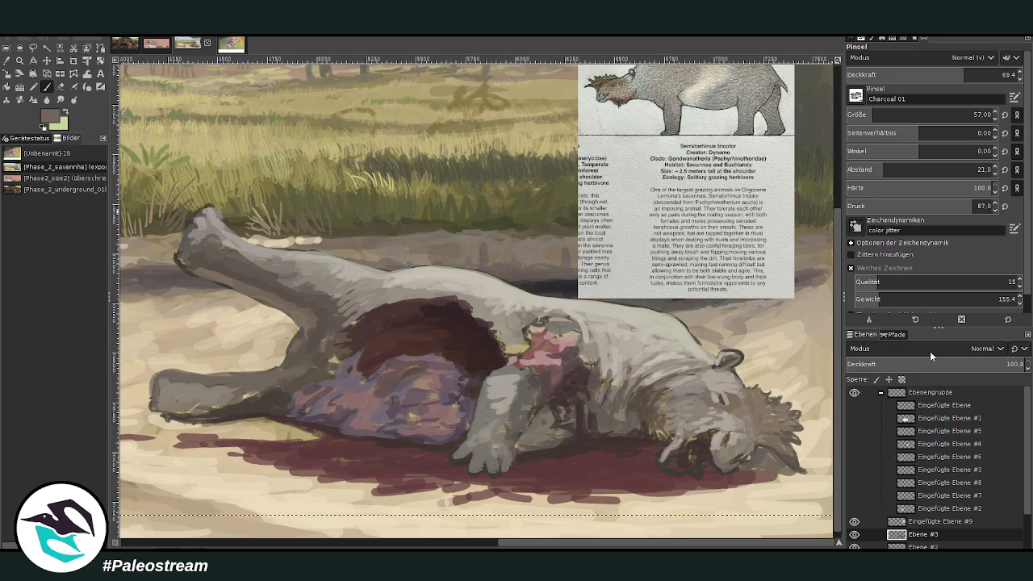
left_click_drag(676, 453, 682, 466)
Refine the mouth and snout with dark and light marks at brush size 94.
left_click(887, 115)
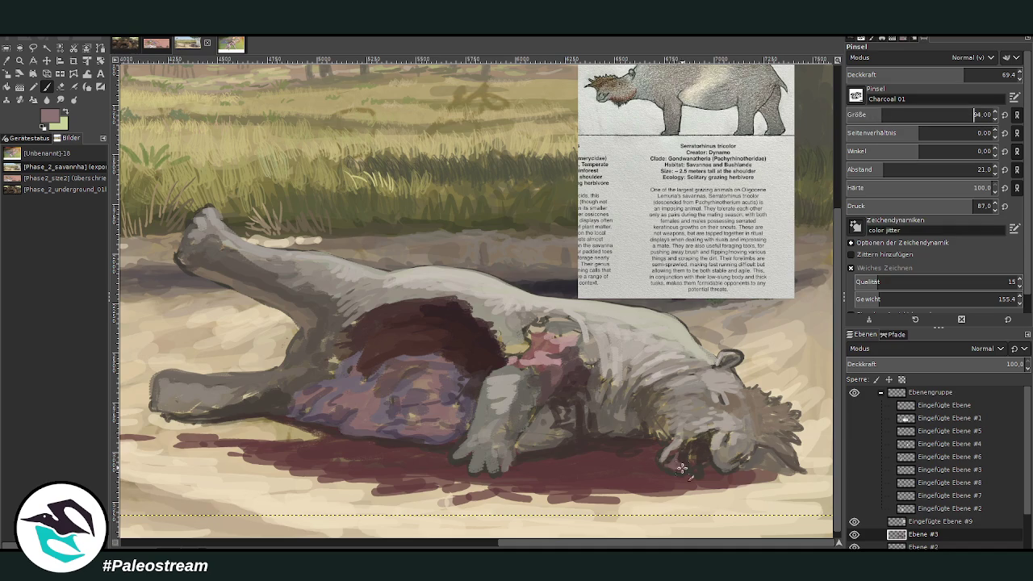
left_click_drag(698, 454, 701, 435)
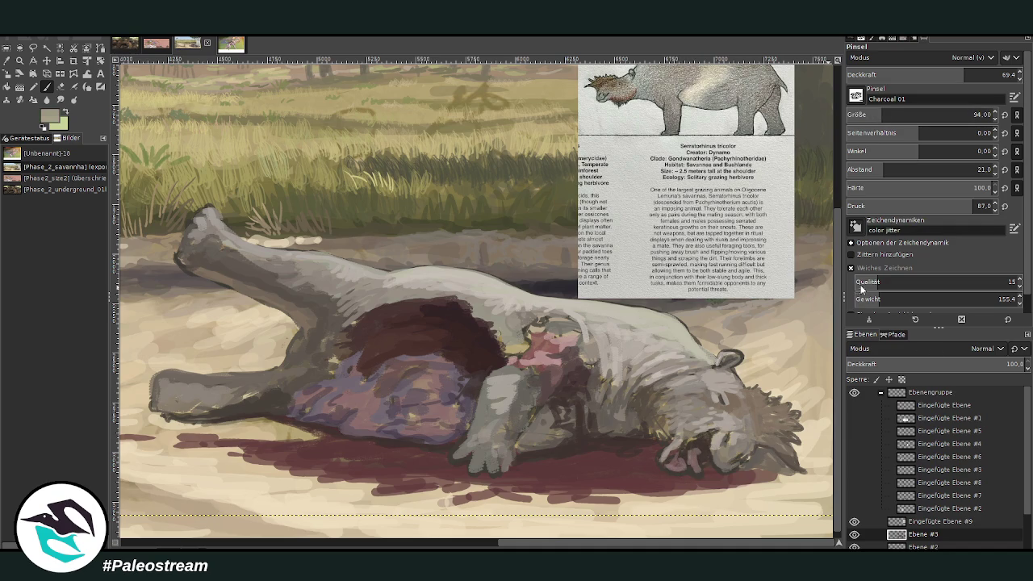
mouse_move(684, 445)
left_mouse_down()
mouse_move(694, 432)
mouse_move(680, 448)
left_mouse_up()
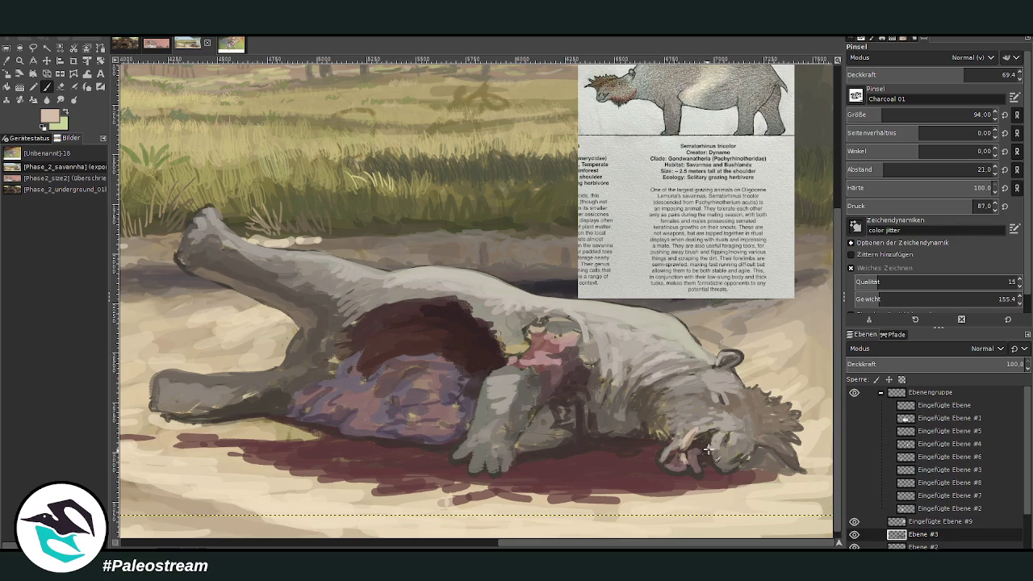
Brighten the foreleg, paw and wound edge beside the head with pinkish beige at opacity 44.8.
left_click(750, 373, "ctrl")
left_click(776, 346, "ctrl")
left_click(912, 73)
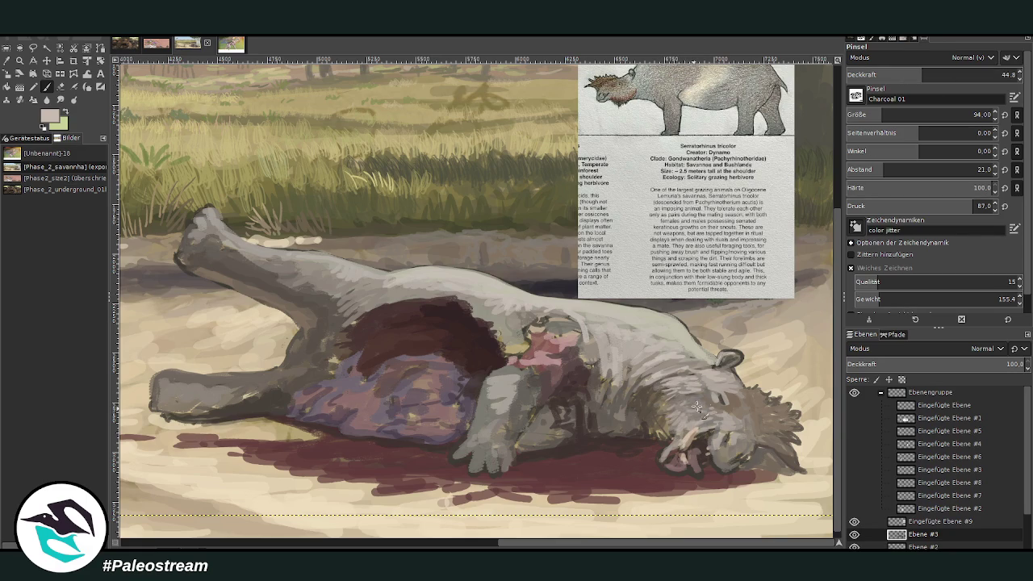
left_click_drag(516, 400, 521, 373)
left_click_drag(465, 445, 484, 389)
mouse_move(552, 317)
left_mouse_down()
mouse_move(508, 337)
mouse_move(481, 312)
left_mouse_up()
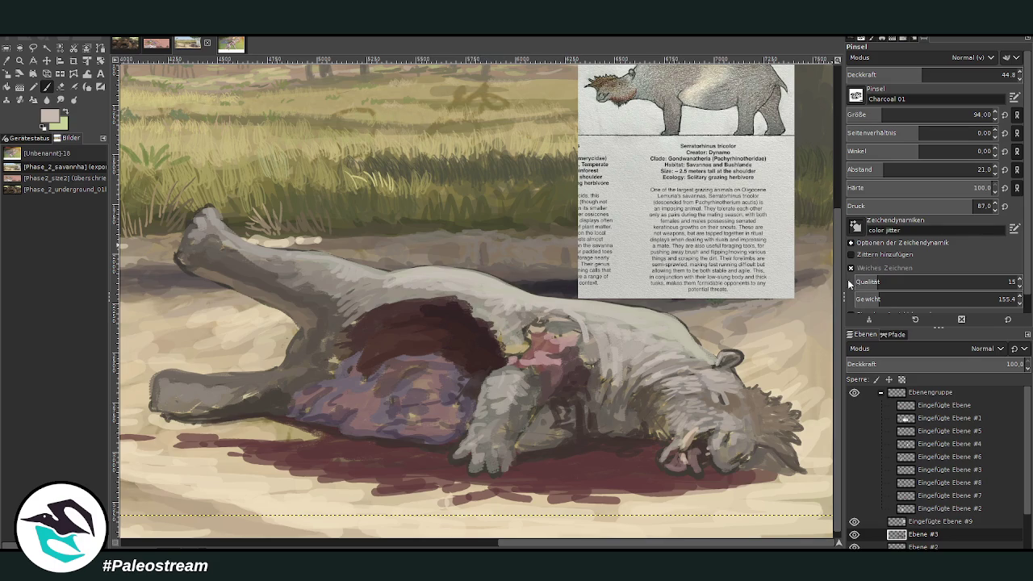
Rework the wound edge with light grey-pink and darker brown strokes at opacity 65.9.
left_click_drag(896, 76, 904, 67)
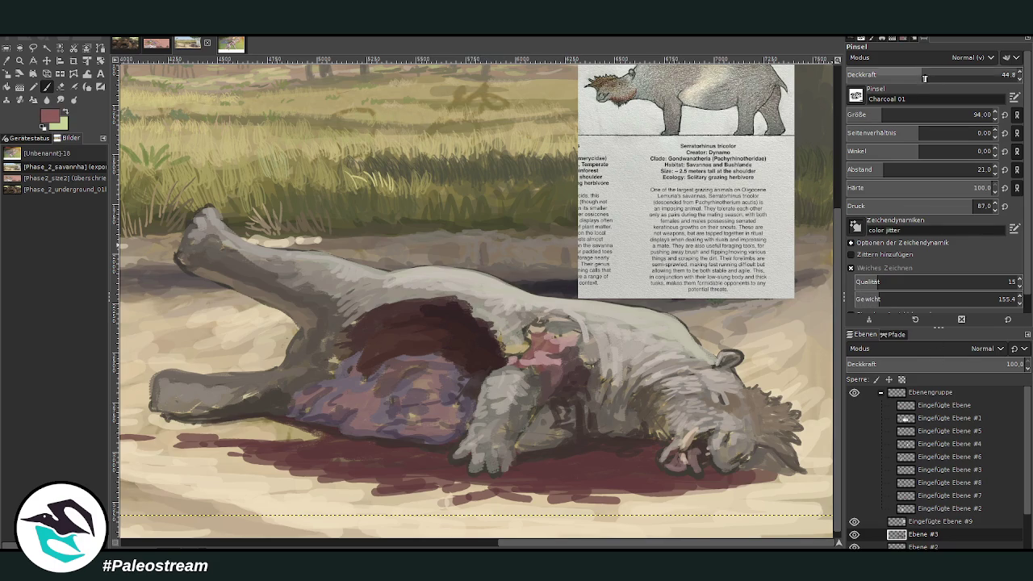
mouse_move(516, 353)
left_mouse_down()
mouse_move(507, 337)
mouse_move(516, 329)
left_mouse_up()
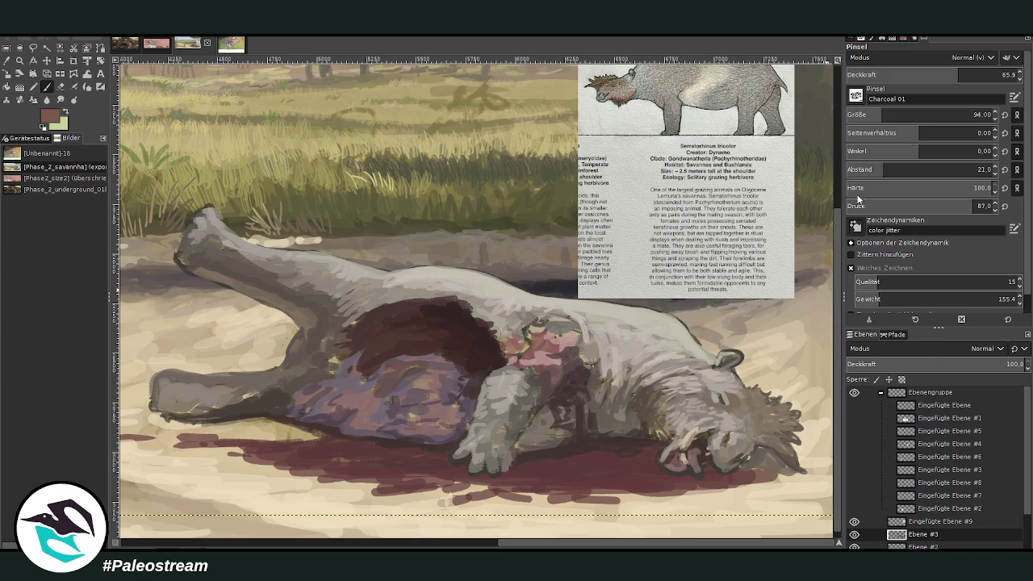
mouse_move(506, 343)
left_mouse_down()
mouse_move(529, 357)
mouse_move(507, 313)
left_mouse_up()
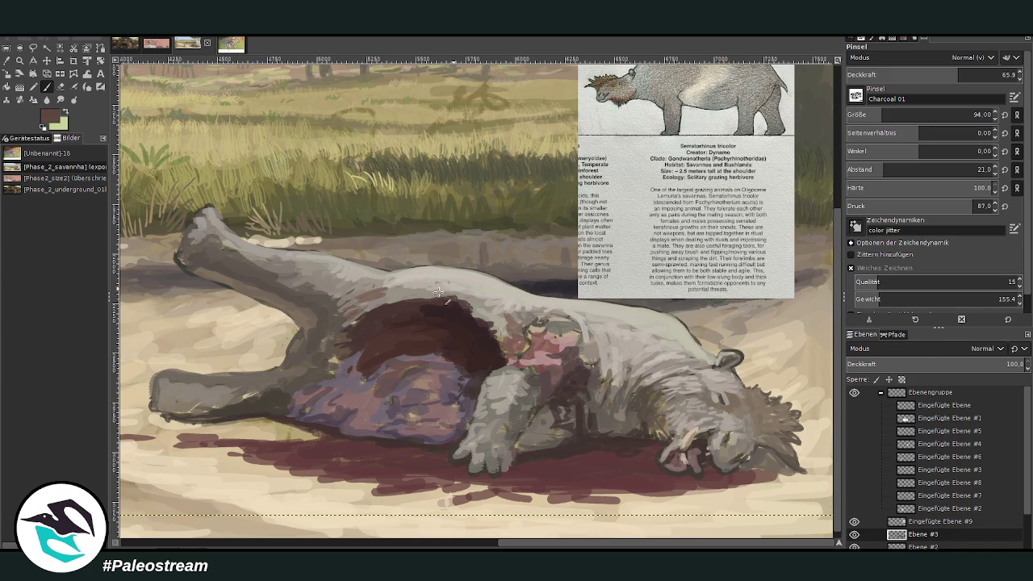
mouse_move(489, 314)
left_mouse_down()
mouse_move(373, 297)
mouse_move(330, 338)
left_mouse_up()
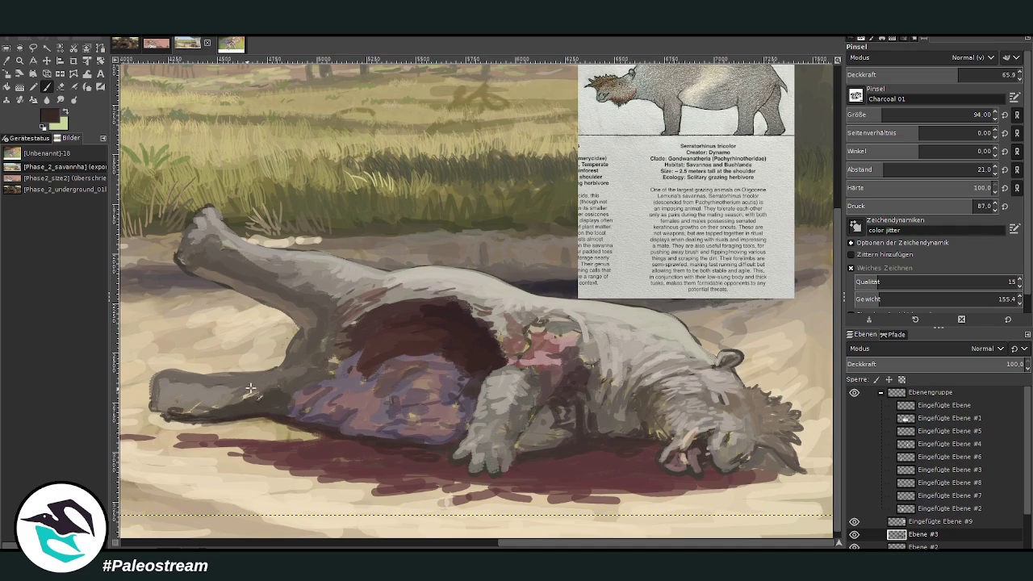
Darken the leg-belly junction with reddish strokes at brush size 160 and opacity 78.2.
mouse_move(265, 396)
left_mouse_down()
mouse_move(300, 361)
mouse_move(298, 328)
left_mouse_up()
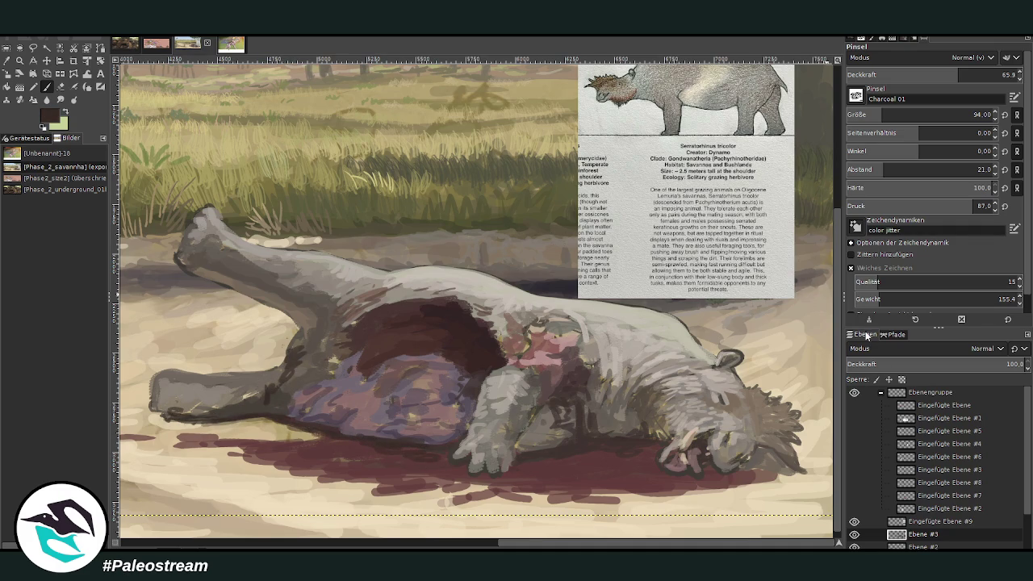
left_click_drag(875, 118, 889, 118)
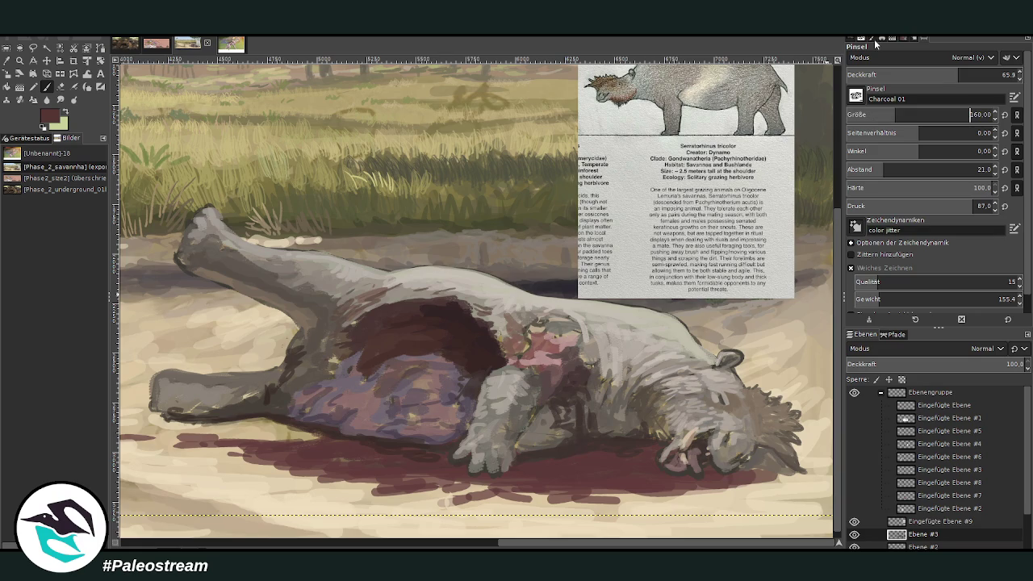
mouse_move(299, 348)
left_mouse_down()
mouse_move(308, 359)
mouse_move(298, 332)
mouse_move(315, 332)
mouse_move(303, 362)
mouse_move(283, 367)
mouse_move(289, 353)
mouse_move(290, 363)
mouse_move(264, 367)
left_mouse_up()
left_click(979, 74)
mouse_move(305, 326)
left_mouse_down()
mouse_move(270, 376)
mouse_move(279, 369)
mouse_move(285, 402)
mouse_move(296, 384)
mouse_move(273, 408)
mouse_move(294, 384)
mouse_move(288, 367)
mouse_move(253, 412)
mouse_move(281, 417)
mouse_move(276, 396)
left_mouse_up()
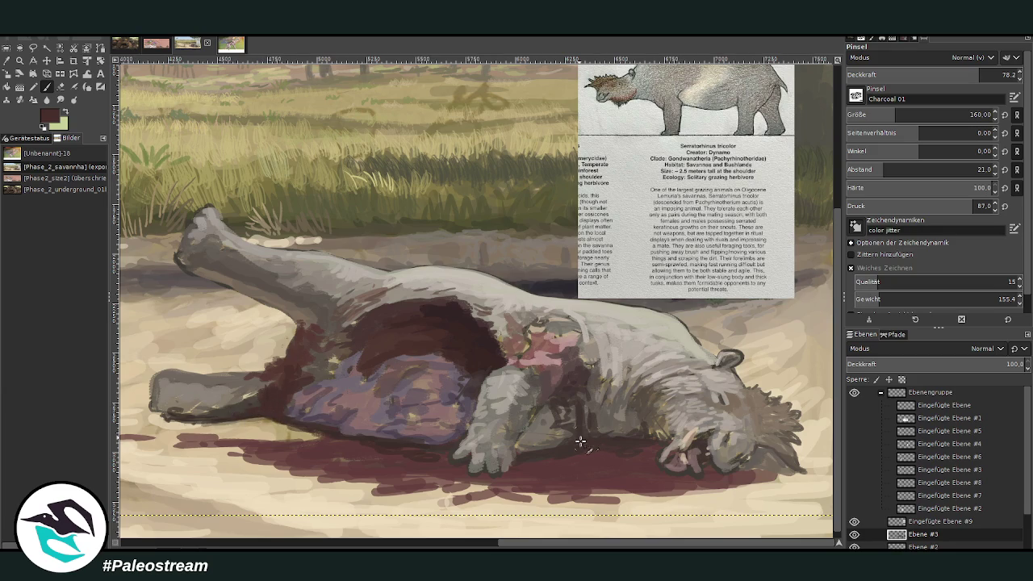
Darken around the mouth and paint a shadow under the front leg at opacity about 52.
mouse_move(692, 448)
left_mouse_down()
mouse_move(696, 461)
mouse_move(732, 474)
mouse_move(694, 462)
mouse_move(674, 476)
left_mouse_up()
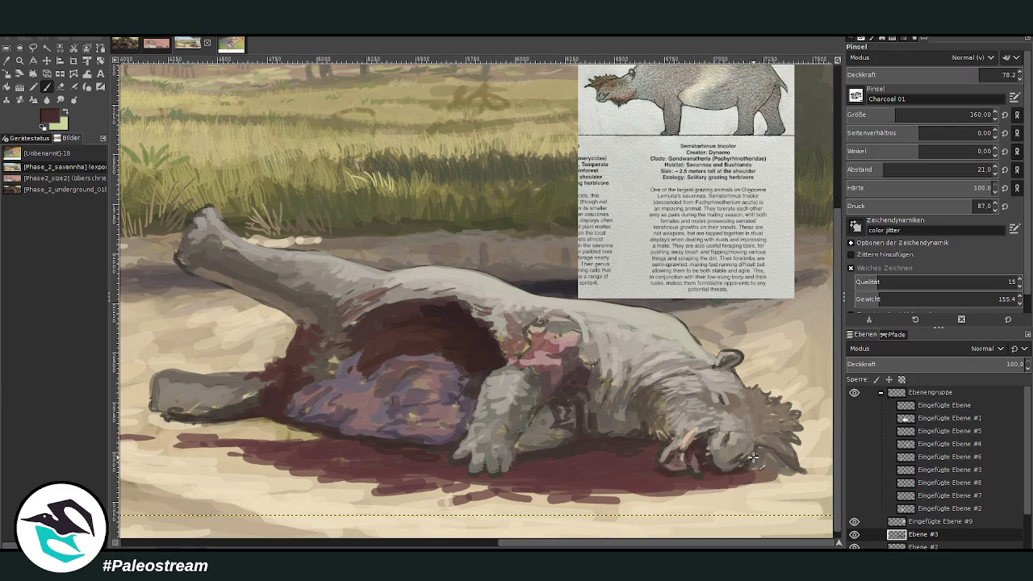
left_click(934, 75)
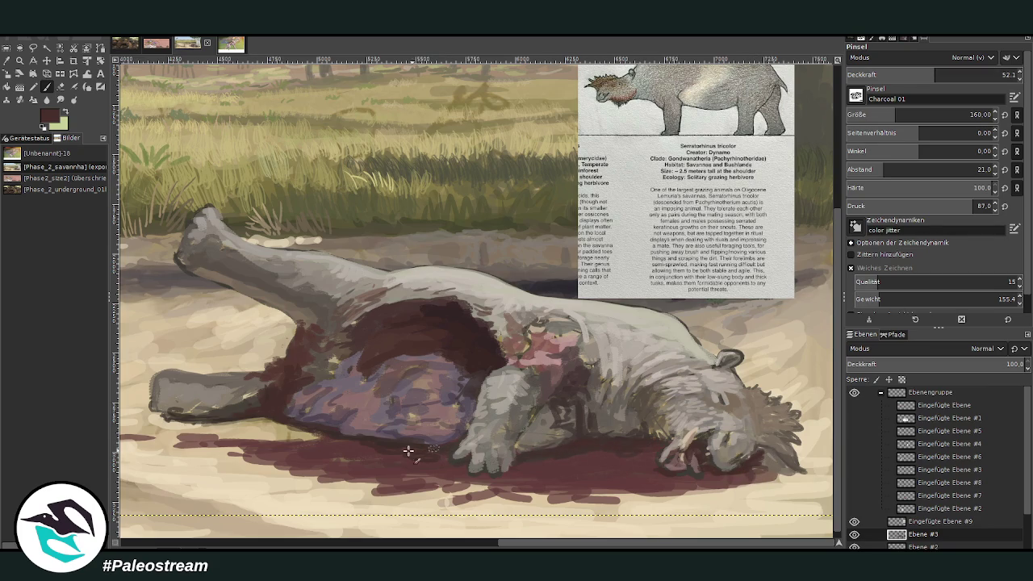
left_click_drag(250, 413, 222, 420)
Dab sampled beige onto the flesh, then paint sampled dark maroon along the wound's left edge at 85.5 opacity.
left_click(10, 61)
left_click(272, 331)
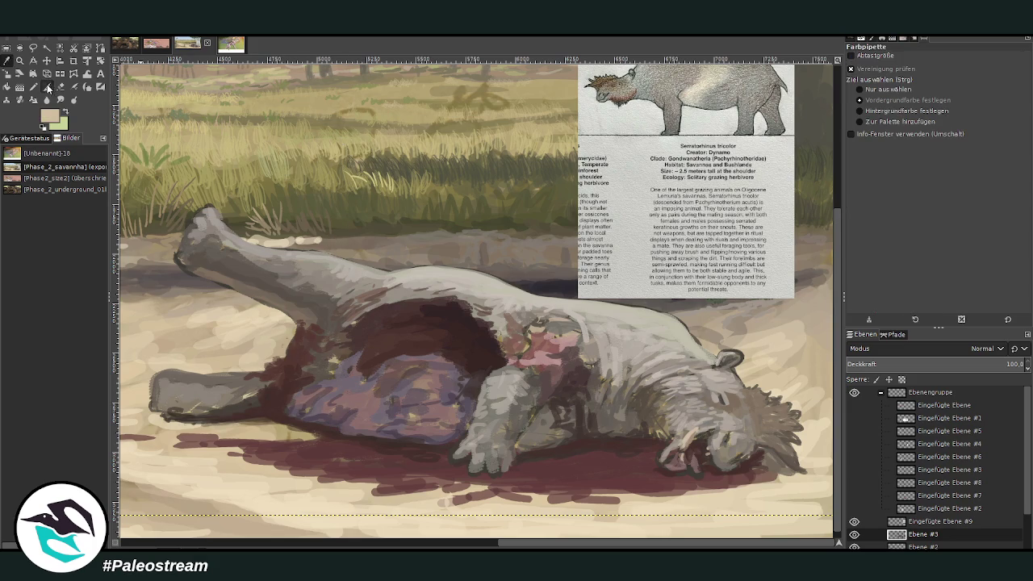
left_click(47, 87)
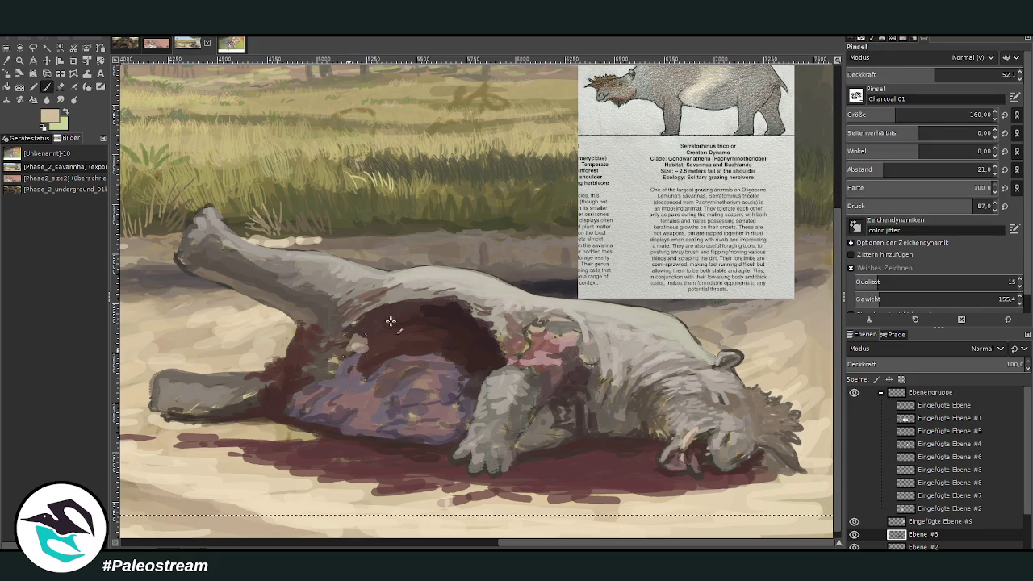
left_click_drag(936, 74, 978, 75)
left_click_drag(355, 338, 353, 345)
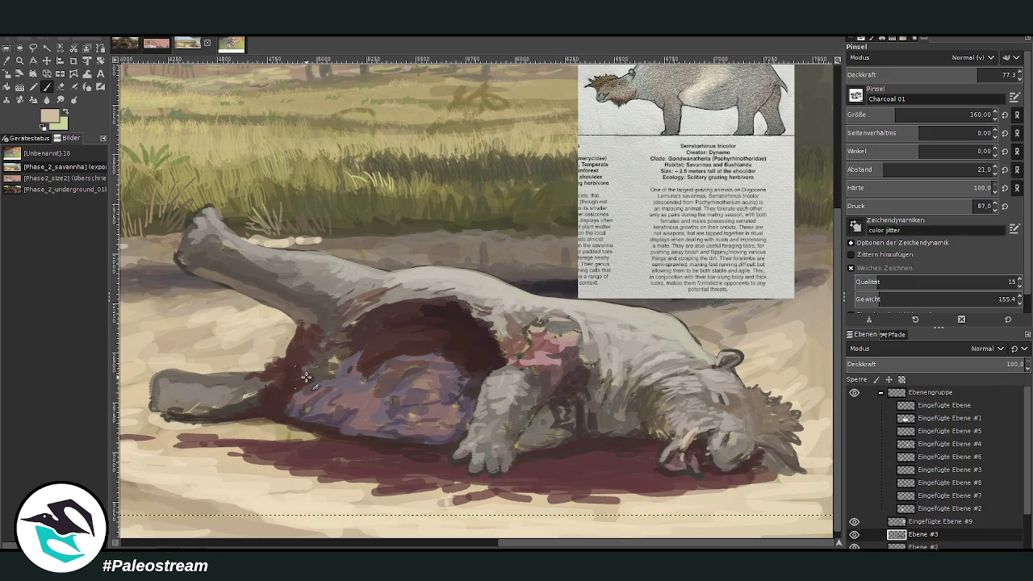
left_click(486, 339, "ctrl")
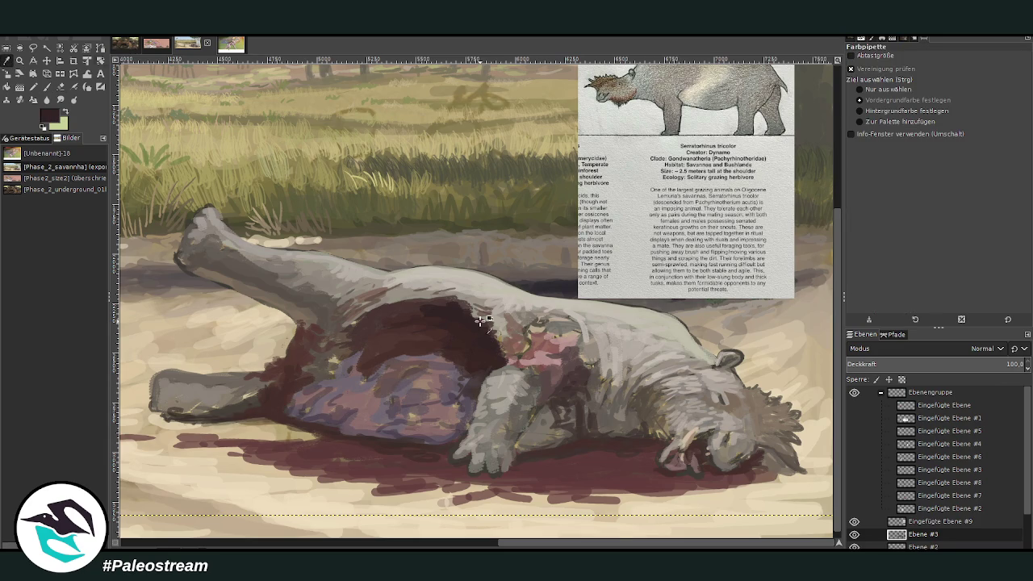
left_click(990, 74)
mouse_move(364, 334)
left_mouse_down()
mouse_move(331, 357)
mouse_move(355, 349)
mouse_move(350, 341)
mouse_move(373, 352)
mouse_move(376, 333)
mouse_move(363, 326)
mouse_move(394, 322)
mouse_move(367, 323)
mouse_move(395, 307)
mouse_move(408, 318)
mouse_move(323, 357)
mouse_move(297, 326)
left_mouse_up()
left_click(7, 69)
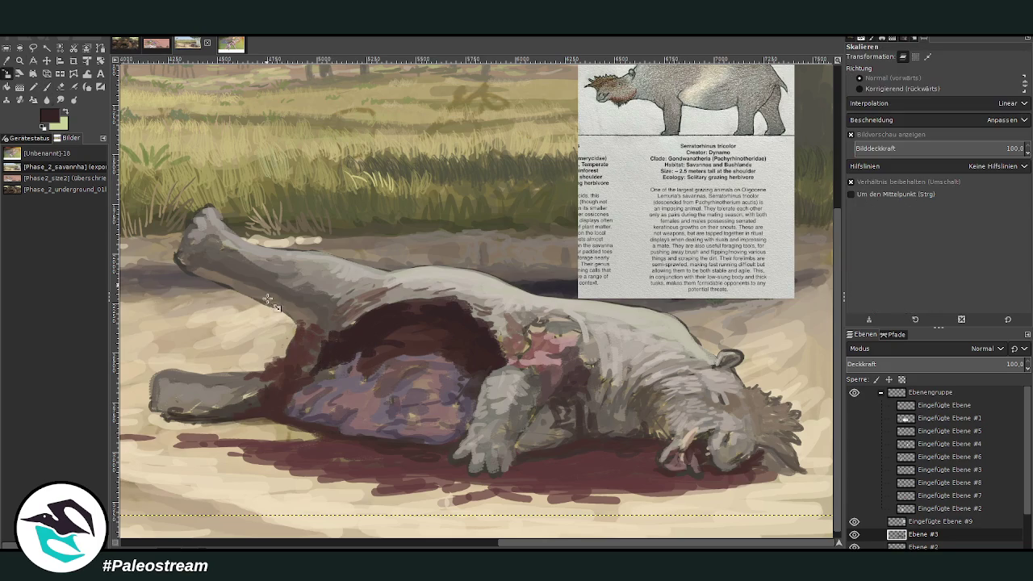
left_click(266, 363)
key("Return")
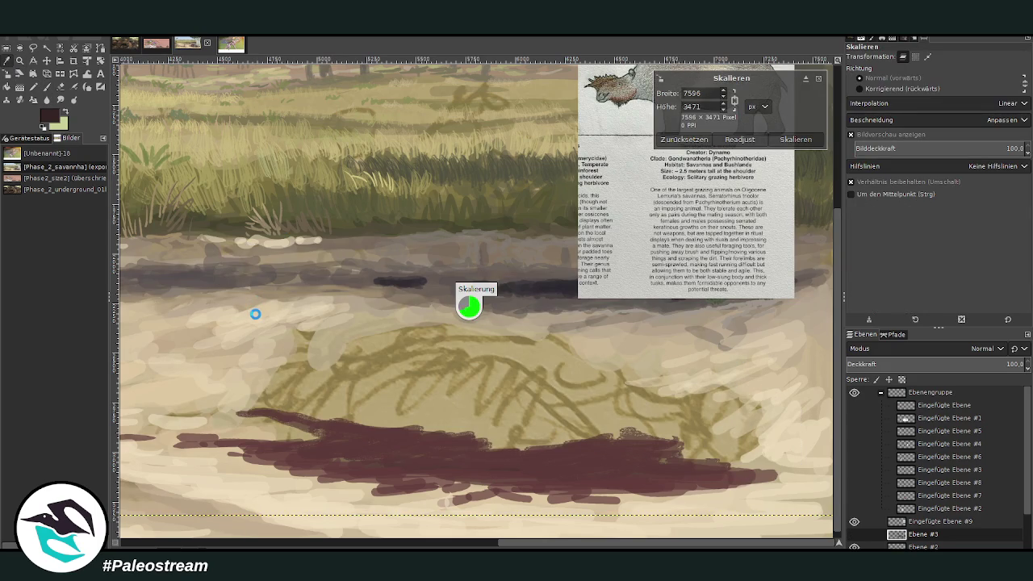
key("o")
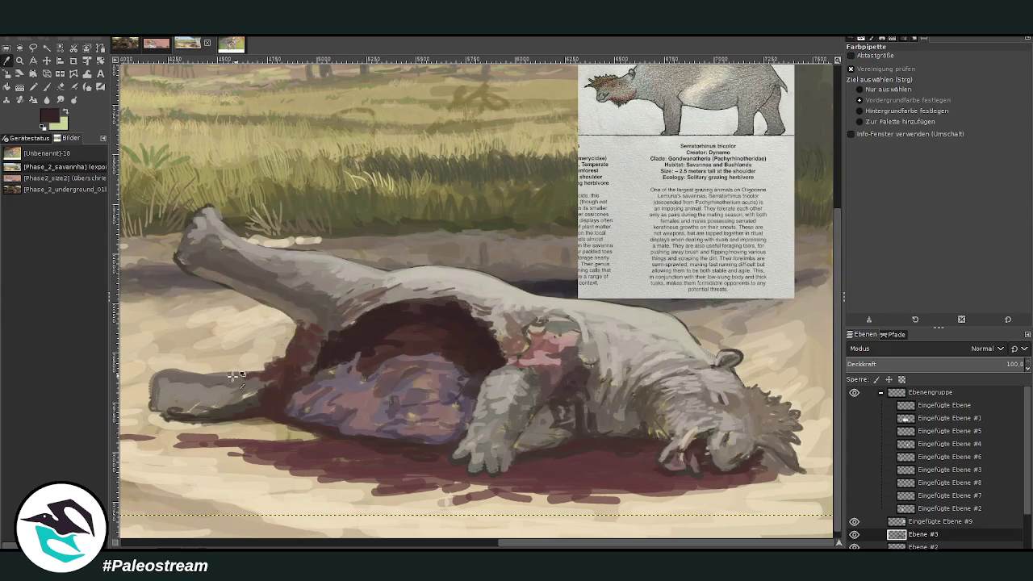
left_click(259, 333)
key("p")
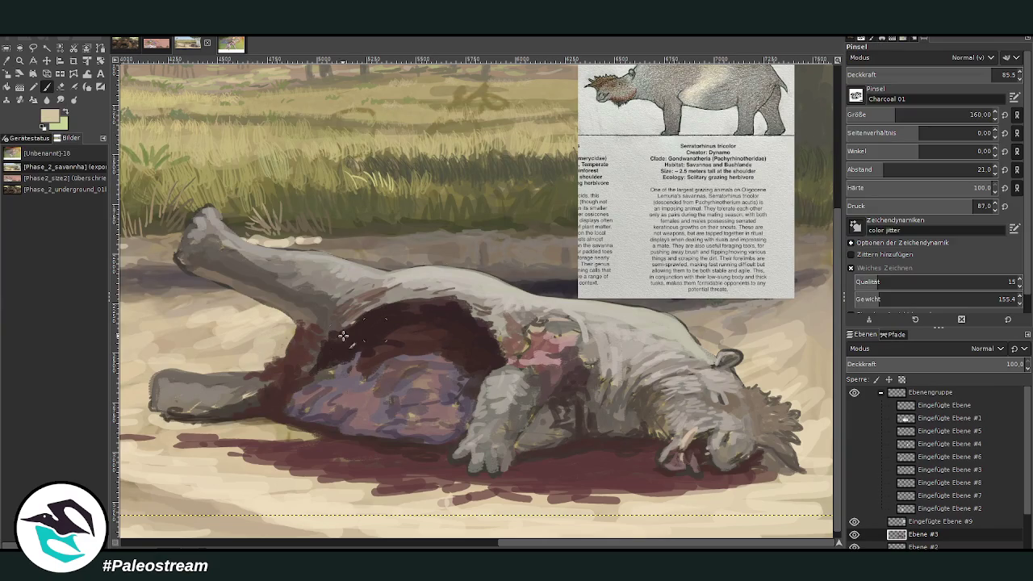
Paint a light beige stroke inside the wound and darken a patch with sampled maroon.
left_click_drag(341, 345, 343, 355)
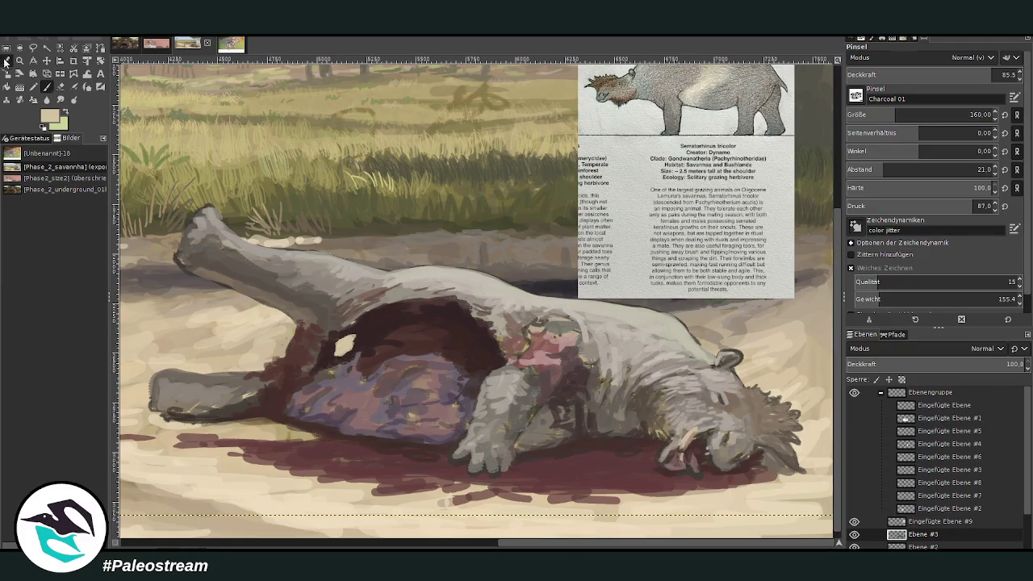
key("o")
left_click(409, 345)
left_click(48, 89)
left_click_drag(344, 360, 331, 364)
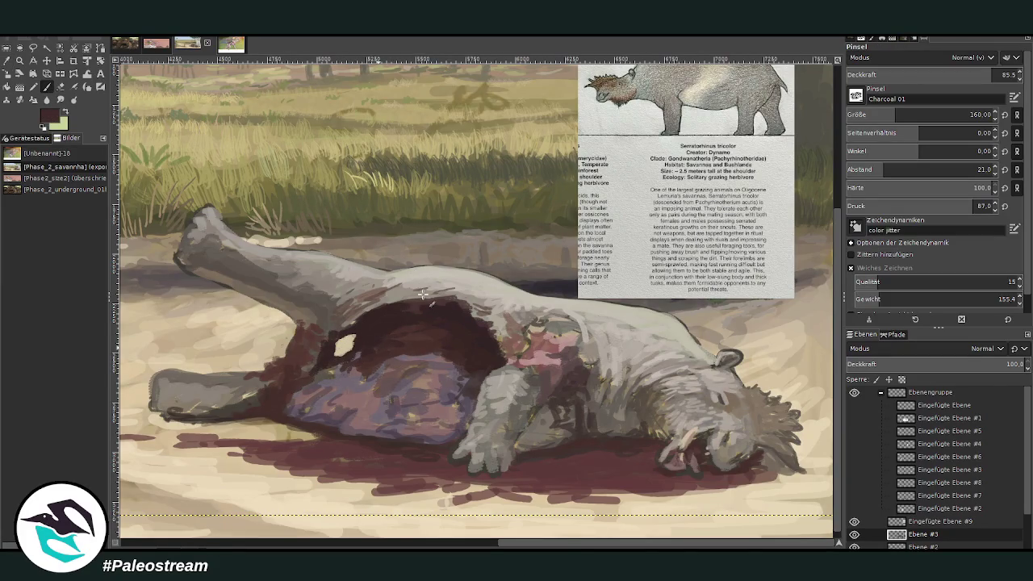
Paint pale pink ribs in the wound and dab reddish-brown on the body edge, brush size 108.
key("period")
key("period")
key("period")
mouse_move(484, 343)
left_mouse_down()
mouse_move(468, 329)
mouse_move(472, 317)
mouse_move(429, 325)
mouse_move(456, 306)
mouse_move(440, 300)
mouse_move(399, 317)
left_mouse_up()
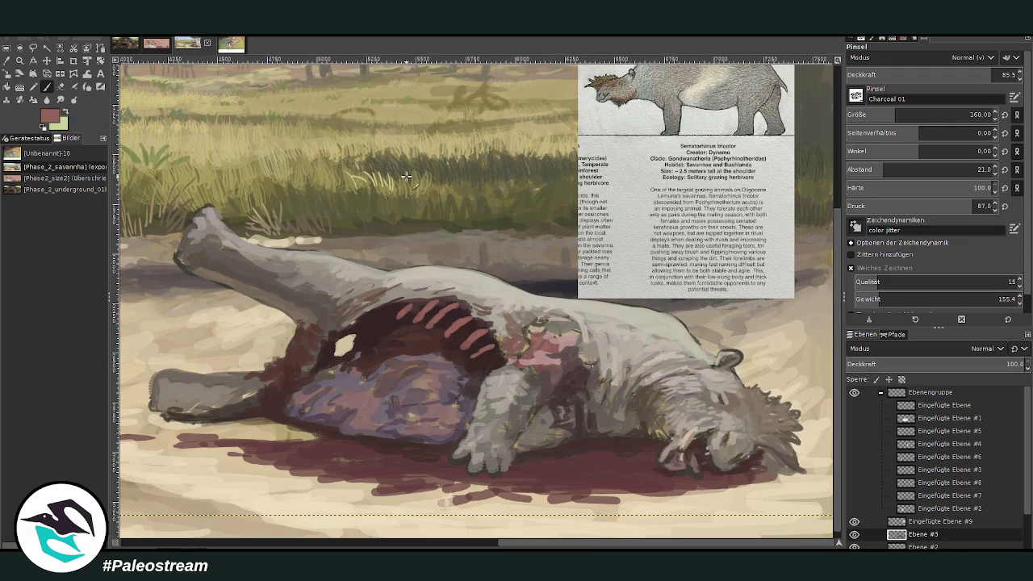
left_click_drag(393, 308, 384, 325)
left_click(928, 74)
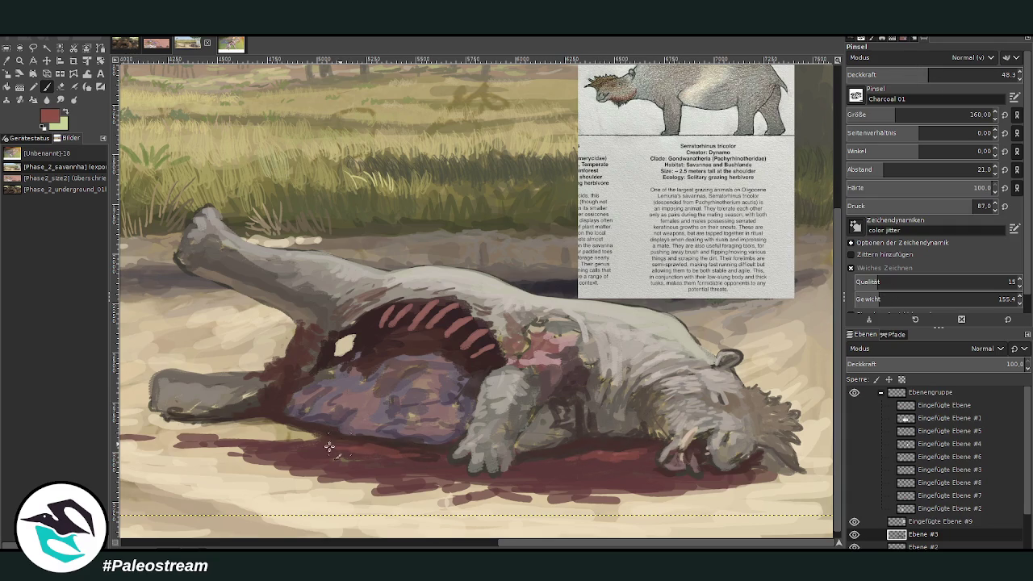
left_click_drag(292, 395, 282, 393)
left_click_drag(928, 74, 975, 74)
left_click_drag(968, 114, 866, 110)
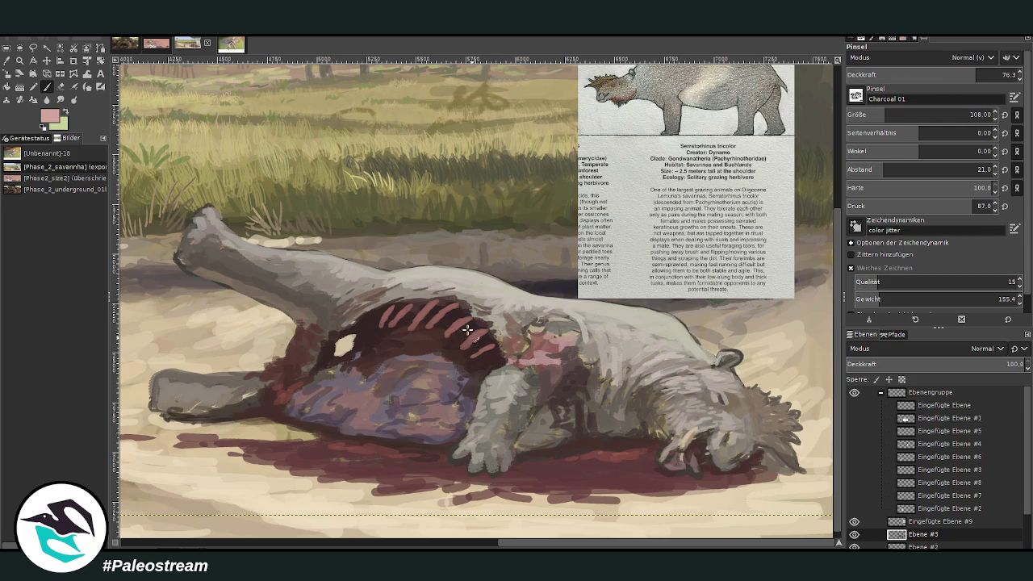
mouse_move(471, 331)
left_mouse_down()
mouse_move(403, 307)
mouse_move(390, 319)
left_mouse_up()
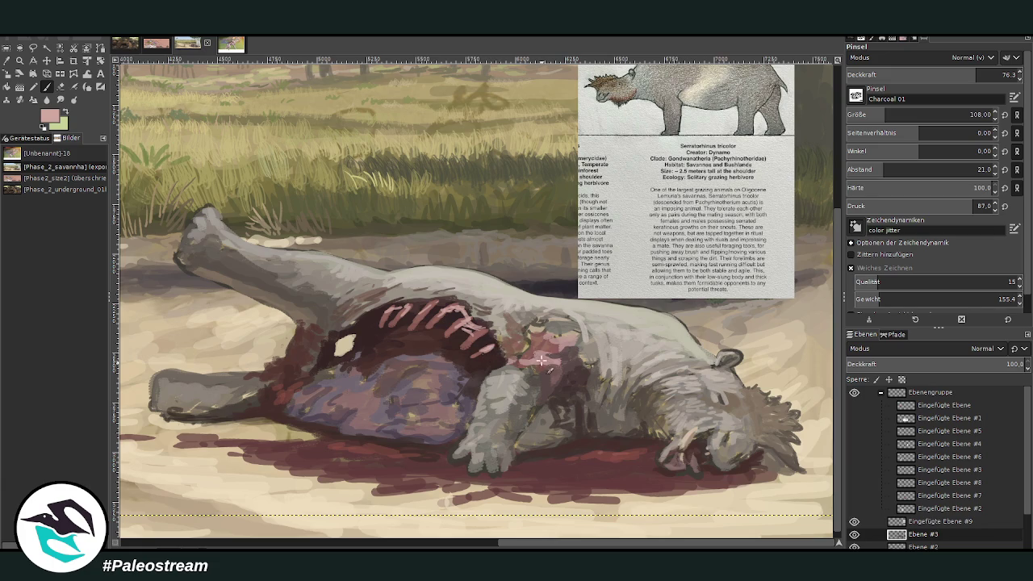
Paint dark red-brown strokes on the leg flesh, then enlarge the brush to 154 with higher opacity.
left_click(721, 248, "ctrl")
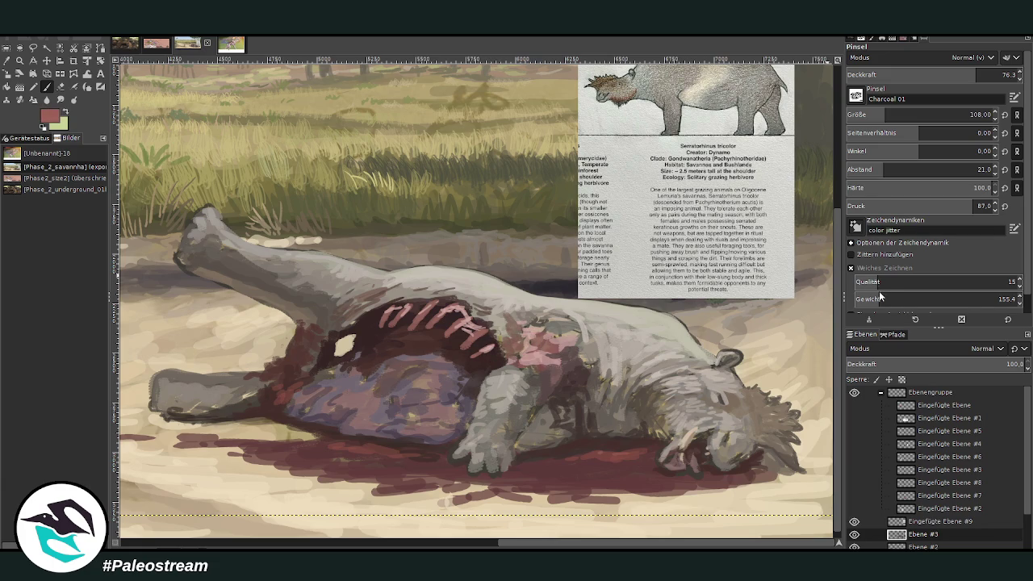
left_click(821, 221, "ctrl")
left_click(575, 367, "ctrl")
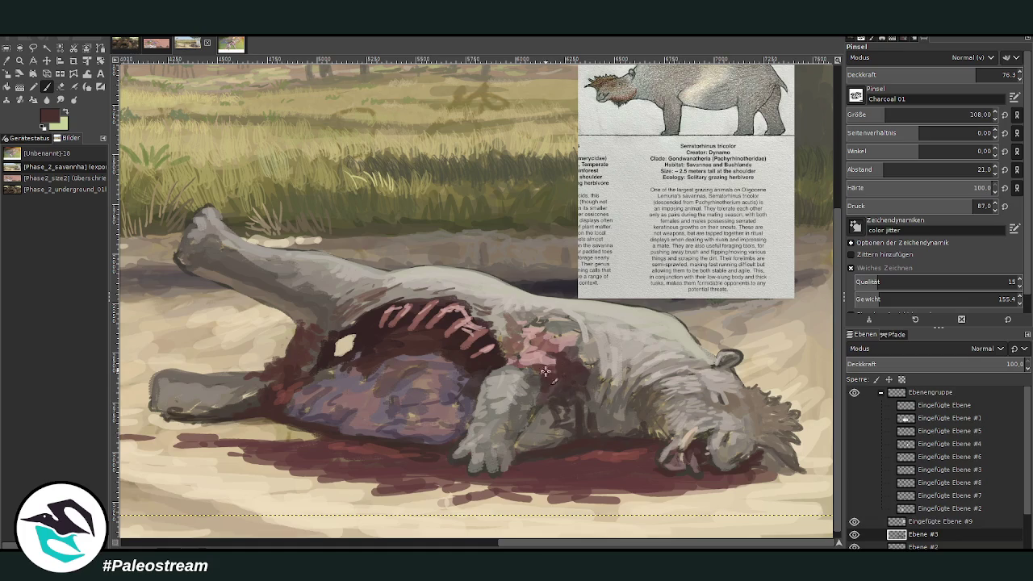
left_click_drag(569, 355, 566, 399)
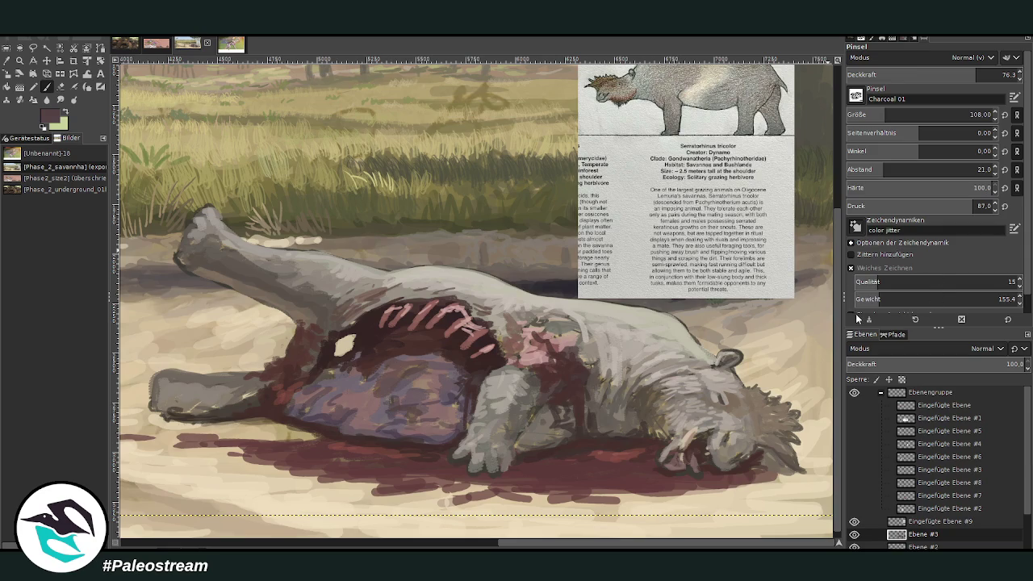
left_click(968, 115)
left_click(993, 74)
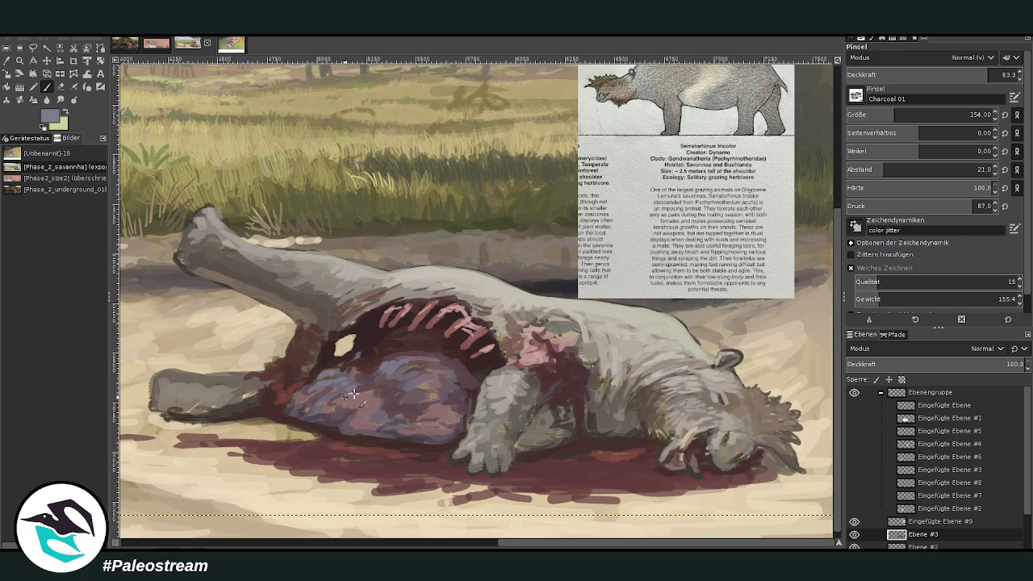
Sketch coiled dark red lines onto the purple organ using a colour sampled from the painting.
key("o")
left_click(479, 365)
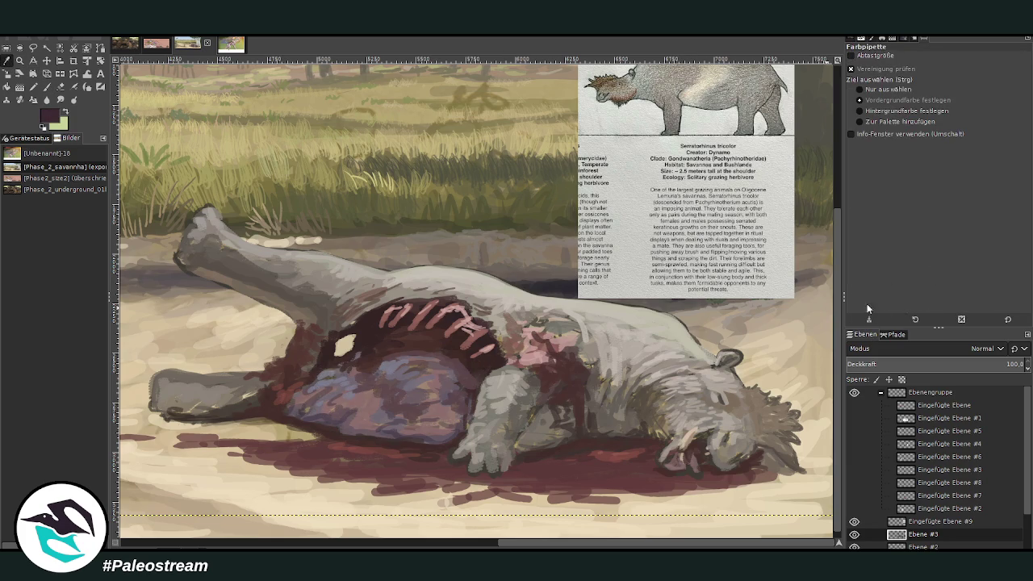
key("p")
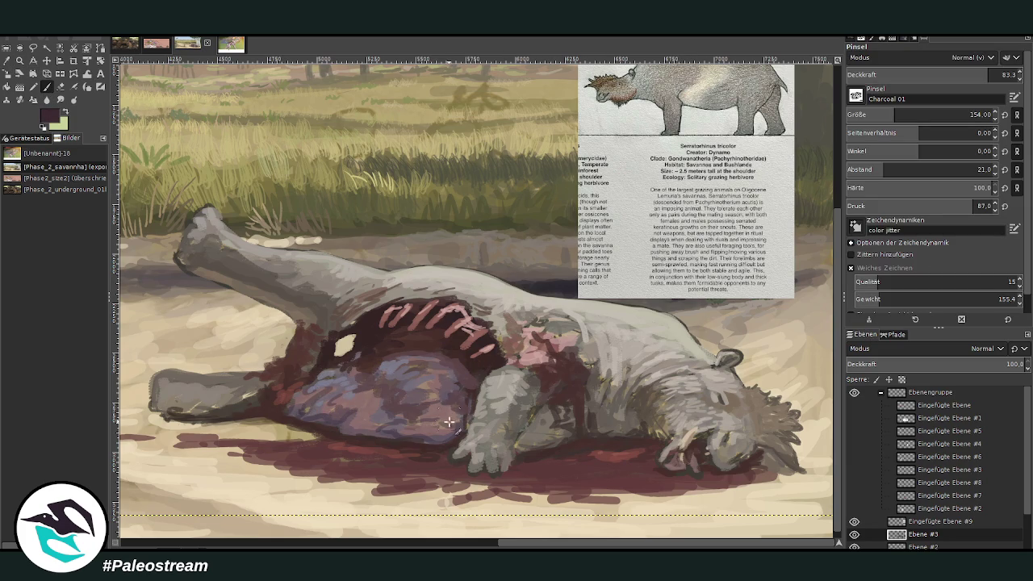
mouse_move(439, 409)
left_mouse_down()
mouse_move(418, 401)
mouse_move(446, 379)
mouse_move(453, 391)
mouse_move(422, 363)
mouse_move(460, 379)
mouse_move(447, 357)
left_mouse_up()
mouse_move(417, 415)
left_mouse_down()
mouse_move(381, 423)
mouse_move(407, 402)
mouse_move(367, 387)
mouse_move(380, 392)
mouse_move(374, 358)
mouse_move(401, 367)
left_mouse_up()
Soften the purple organ with faint strokes at opacity about 40, then 27.
left_click(908, 73)
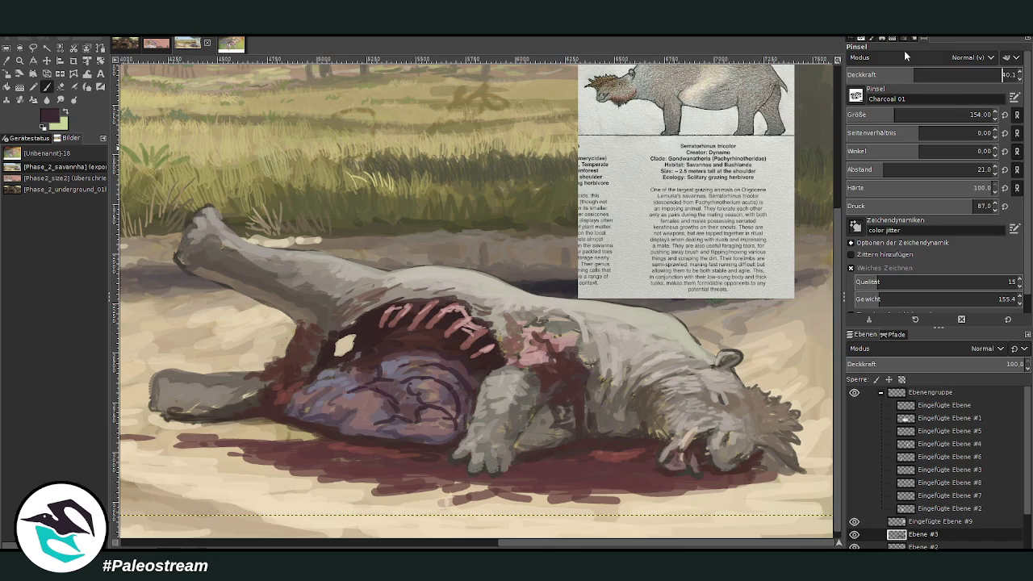
mouse_move(446, 399)
left_mouse_down()
mouse_move(464, 419)
mouse_move(416, 395)
left_mouse_up()
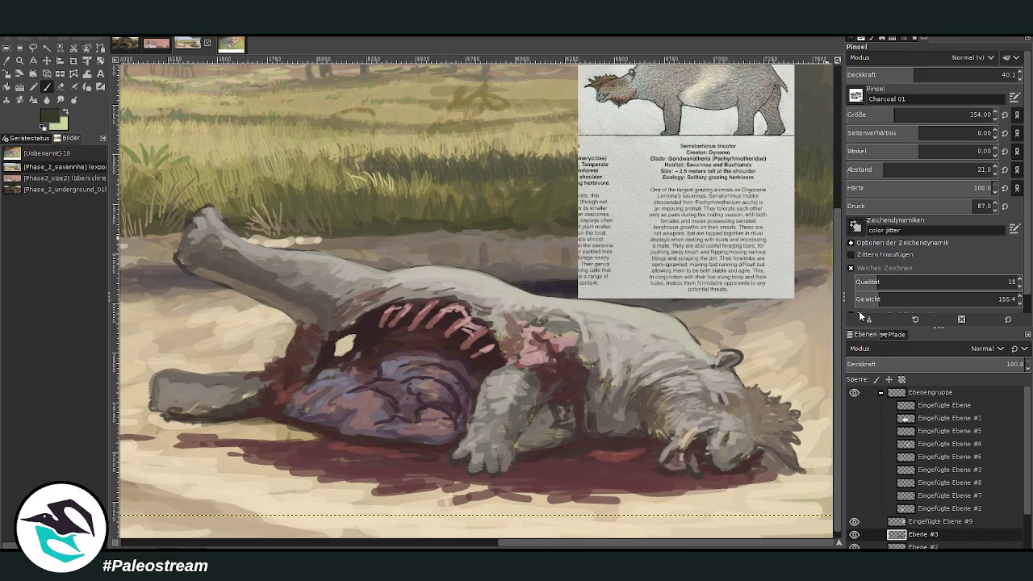
left_click(884, 70)
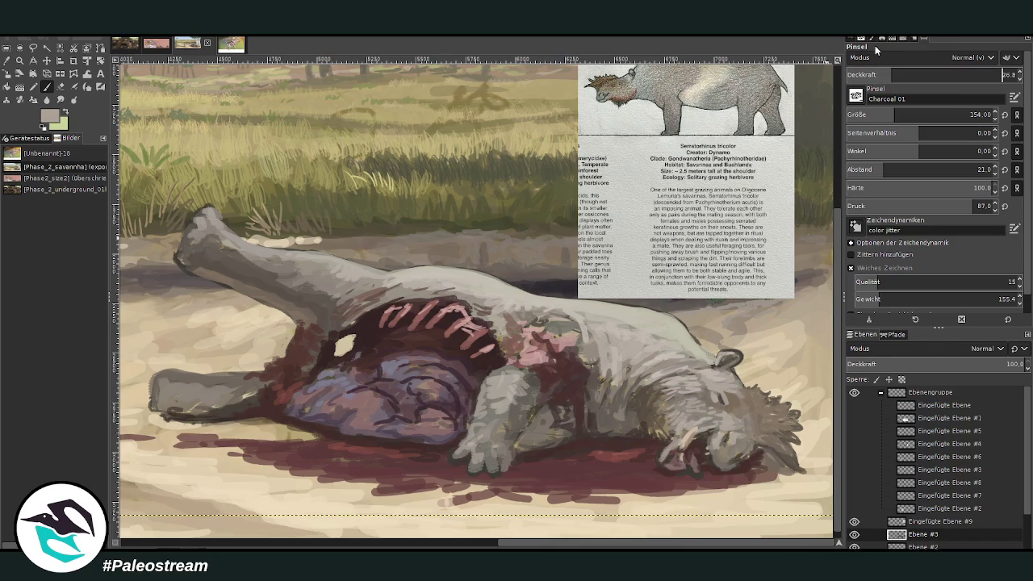
mouse_move(399, 363)
left_mouse_down()
mouse_move(360, 370)
mouse_move(379, 323)
mouse_move(364, 371)
left_mouse_up()
Paint pale curved strokes under the ribs at opacity about 43 and darken the pink chest flesh with red.
left_click(919, 74)
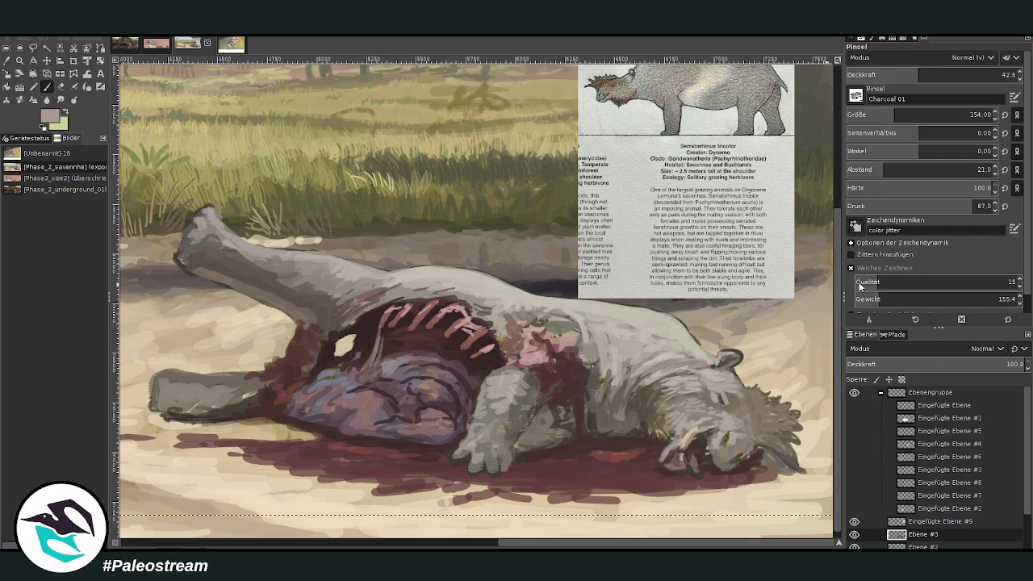
mouse_move(393, 321)
left_mouse_down()
mouse_move(381, 355)
mouse_move(363, 359)
mouse_move(367, 319)
mouse_move(389, 373)
mouse_move(386, 323)
mouse_move(429, 303)
mouse_move(355, 343)
mouse_move(363, 375)
mouse_move(386, 327)
mouse_move(359, 375)
mouse_move(335, 386)
mouse_move(349, 367)
mouse_move(362, 380)
left_mouse_up()
mouse_move(468, 395)
left_mouse_down()
mouse_move(477, 370)
mouse_move(474, 392)
mouse_move(464, 343)
mouse_move(472, 396)
mouse_move(449, 370)
mouse_move(473, 398)
left_mouse_up()
mouse_move(465, 355)
left_mouse_down()
mouse_move(466, 390)
mouse_move(491, 384)
mouse_move(457, 364)
left_mouse_up()
left_click_drag(576, 415, 542, 365)
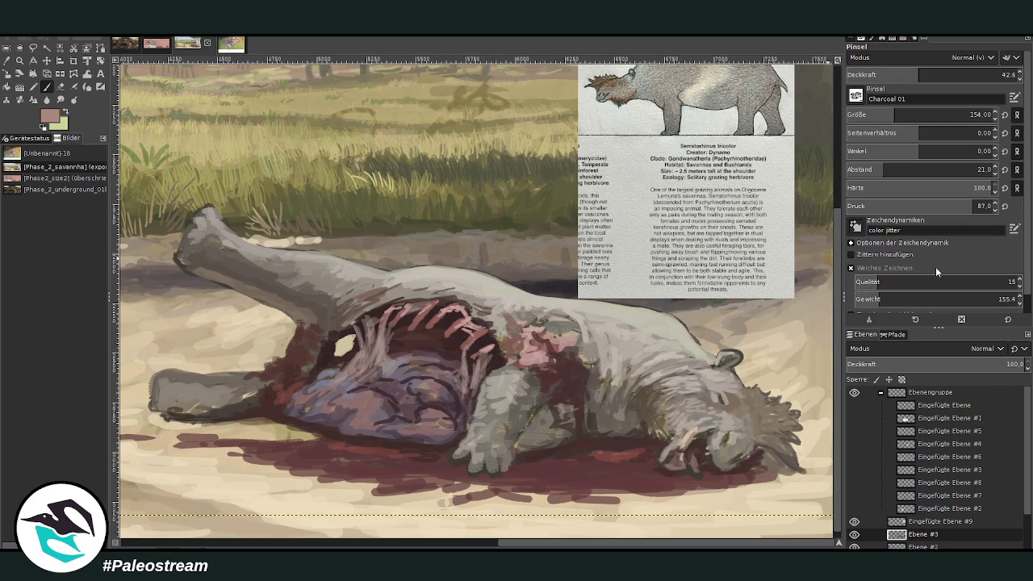
mouse_move(526, 347)
left_mouse_down()
mouse_move(555, 359)
mouse_move(504, 346)
mouse_move(497, 322)
mouse_move(423, 310)
left_mouse_up()
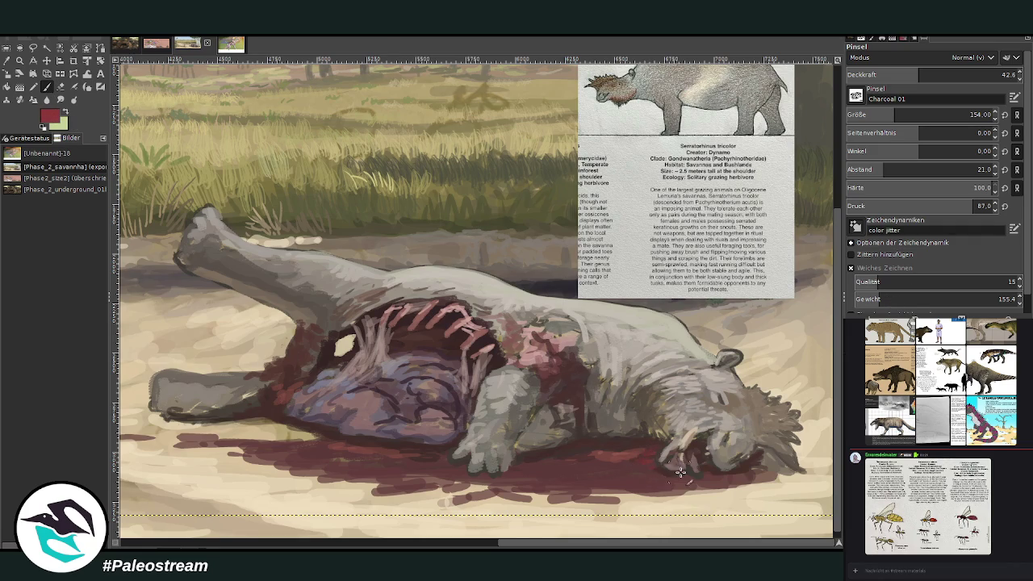
Paint sampled dark maroon over the mouth at opacity 72.6 and brush size 103.
left_click(901, 75)
left_click(648, 473, "ctrl")
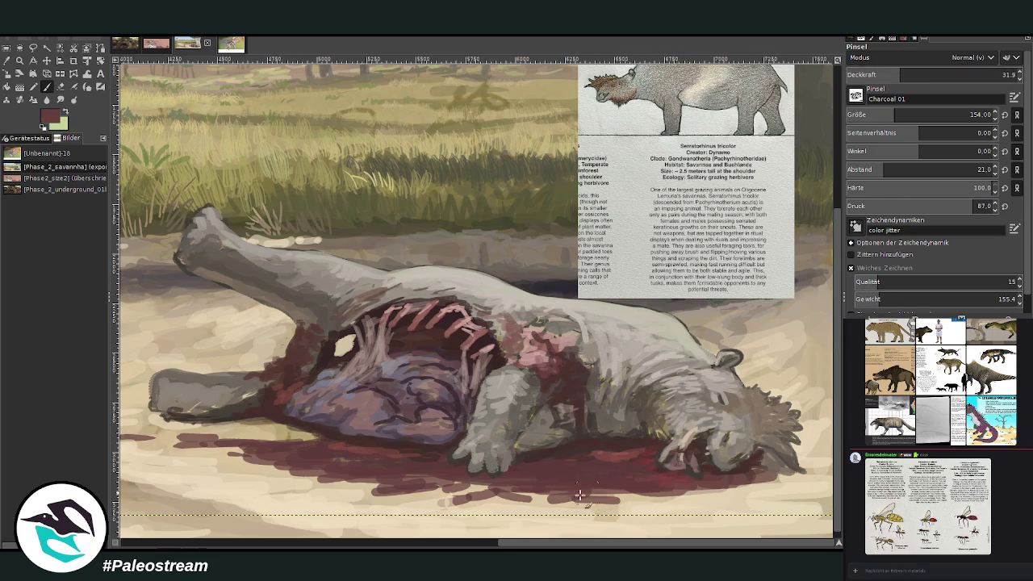
left_click(968, 74)
left_click_drag(927, 117, 882, 114)
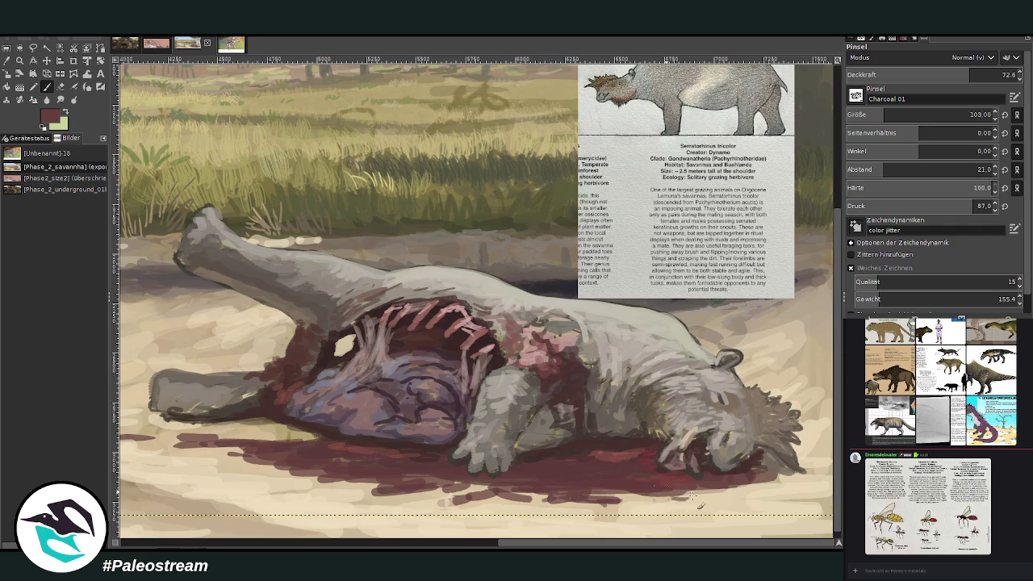
left_click(699, 471, "ctrl")
left_click_drag(699, 476, 699, 457)
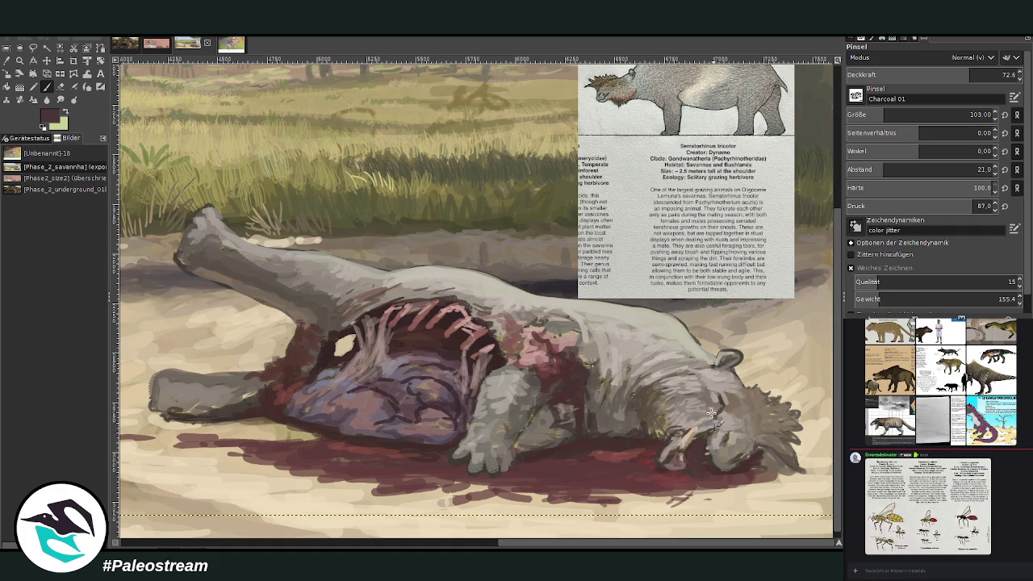
Stroke dark charcoal marks down and across the shoulder with a smaller, more opaque brush.
key("bracketleft")
key("bracketleft")
key("bracketleft")
key("greater")
key("greater")
key("greater")
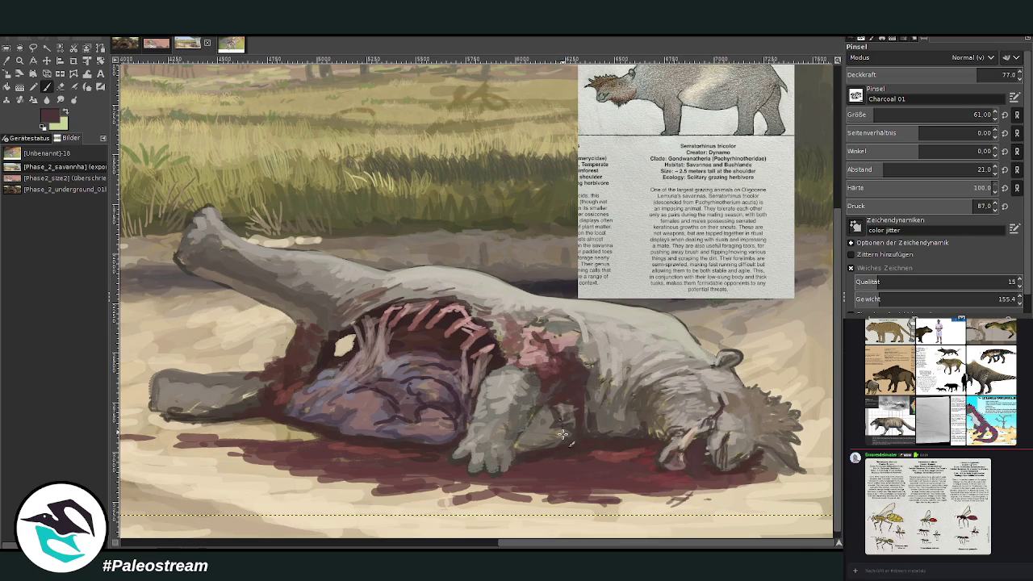
left_click_drag(606, 393, 608, 434)
left_click_drag(612, 376, 610, 434)
left_click(670, 383, "ctrl")
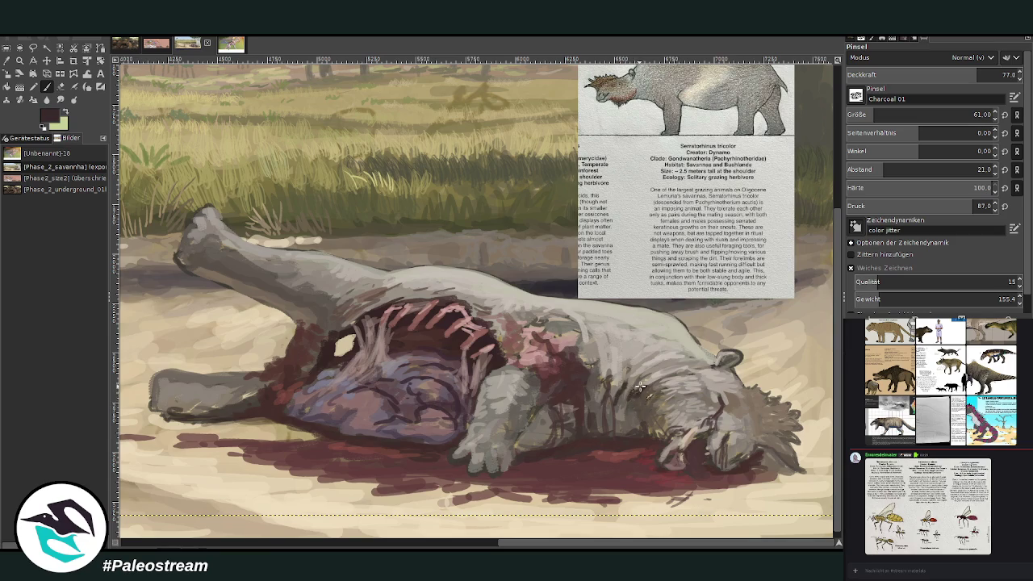
mouse_move(628, 383)
left_mouse_down()
mouse_move(604, 408)
mouse_move(569, 394)
left_mouse_up()
left_click_drag(454, 426, 463, 442)
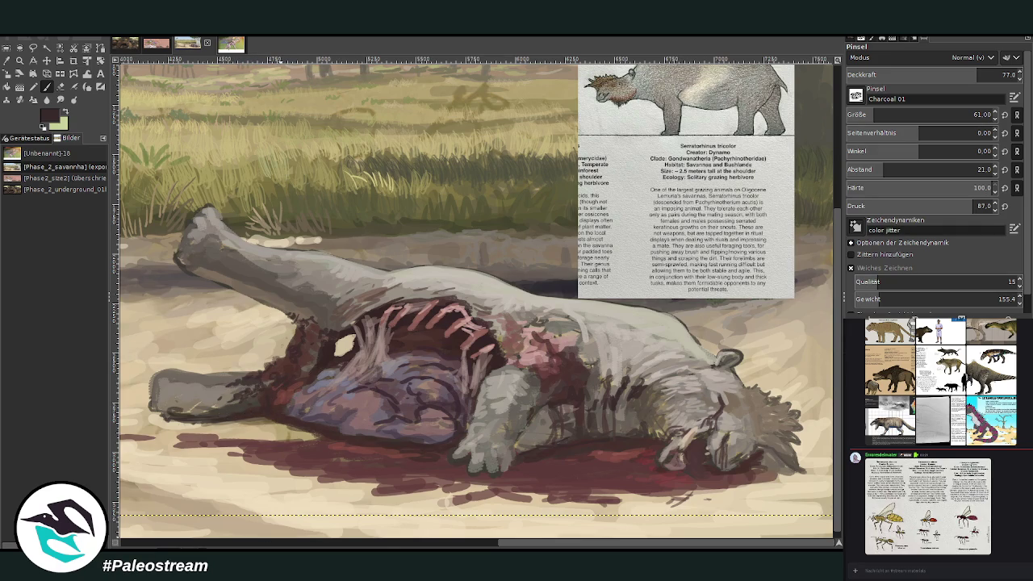
Paint dark strokes on the neck at size 94, opacity about 42, then set size 169 and opacity about 53.
key("o")
left_click(633, 414)
left_click(46, 88)
left_click_drag(855, 115, 874, 91)
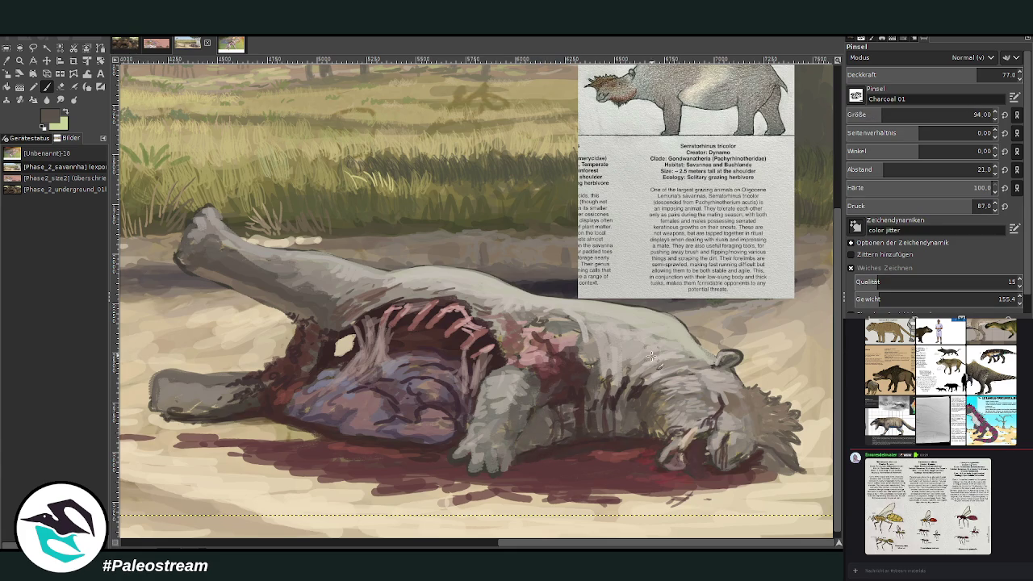
left_click_drag(968, 75, 918, 74)
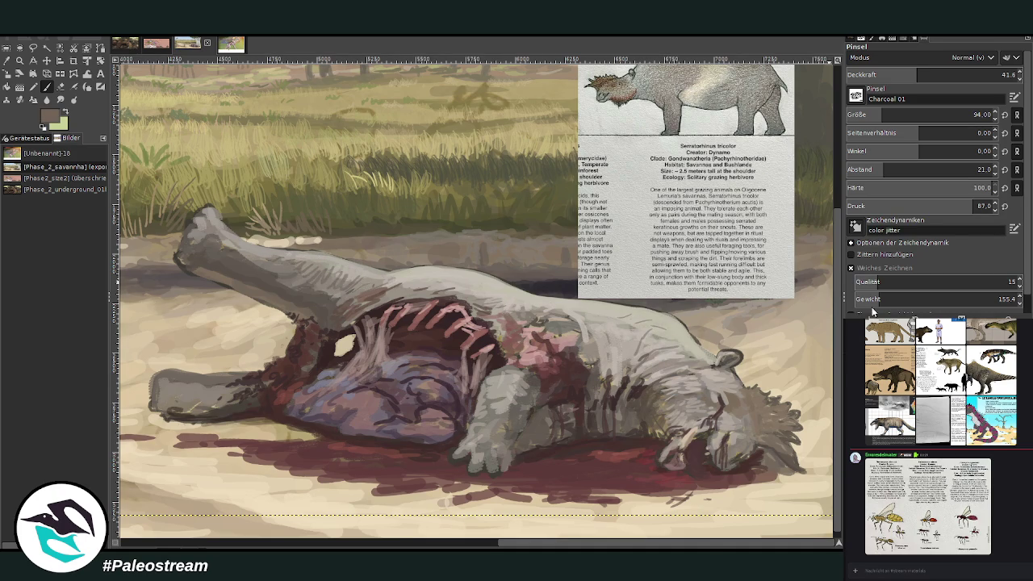
left_click_drag(676, 408, 661, 404)
left_click(903, 115)
left_click(935, 74)
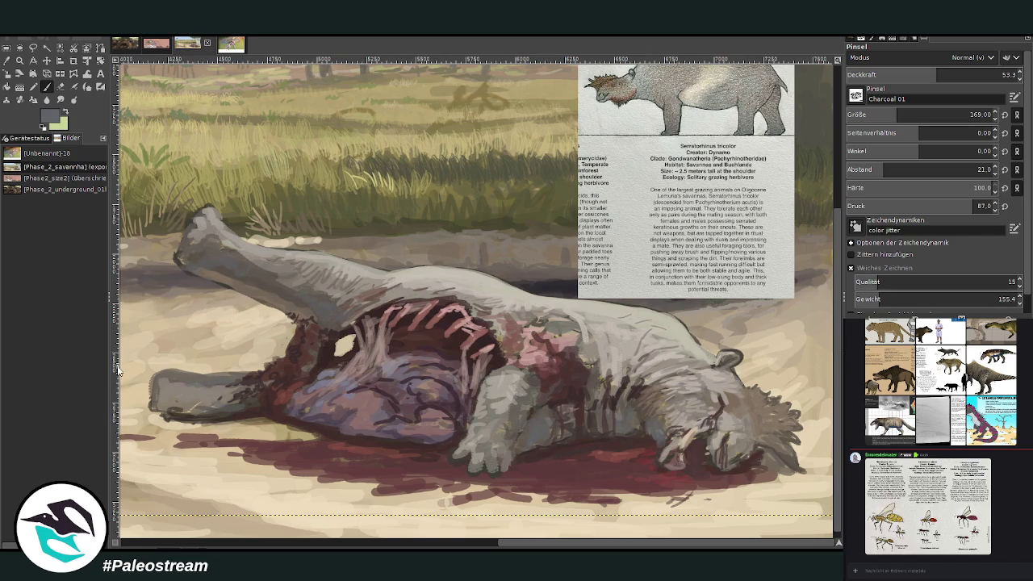
Zoom in on the carcass's wound and blood pool.
key("minus")
key("minus")
key("minus")
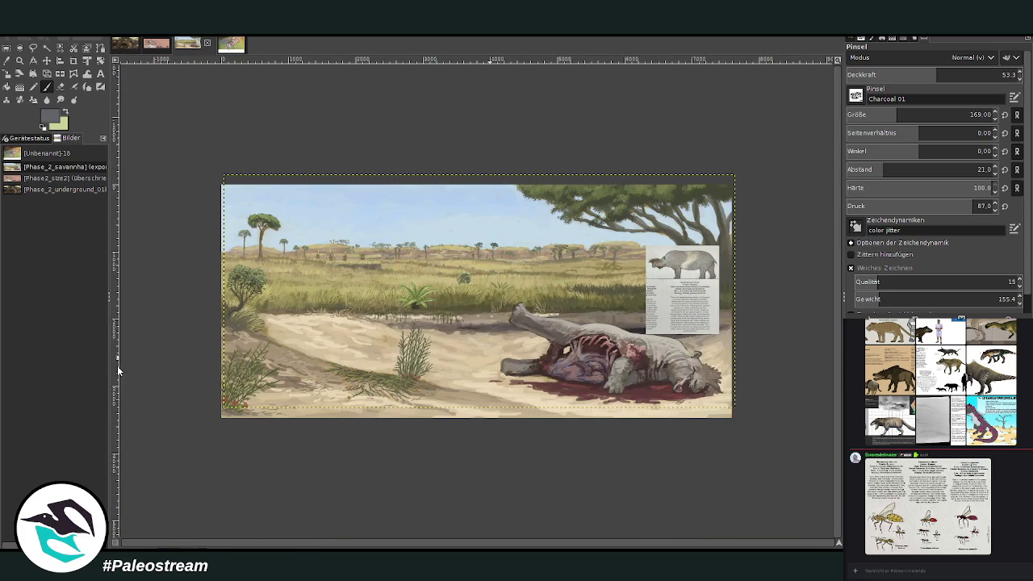
left_click(19, 60)
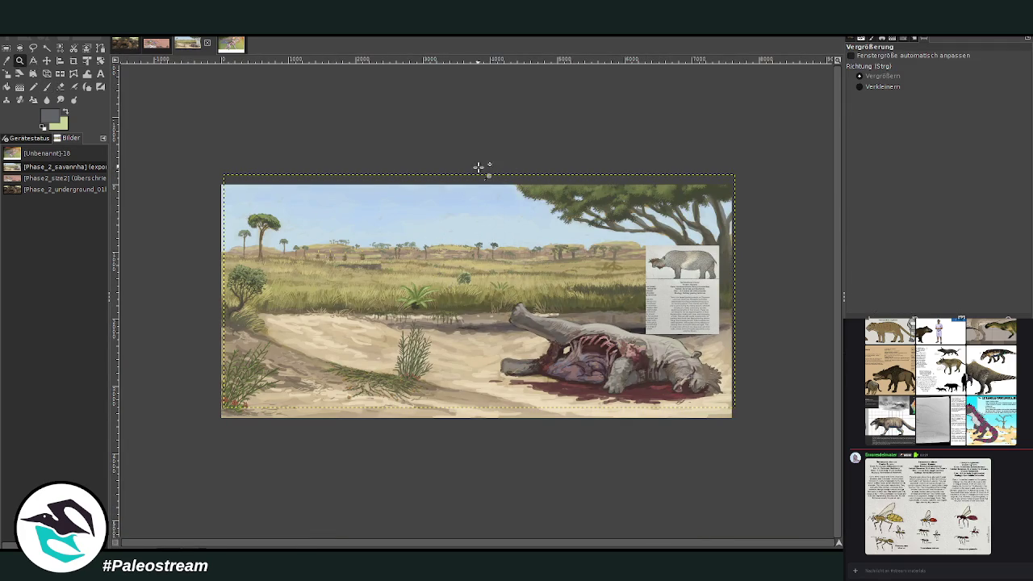
left_click_drag(479, 260, 697, 438)
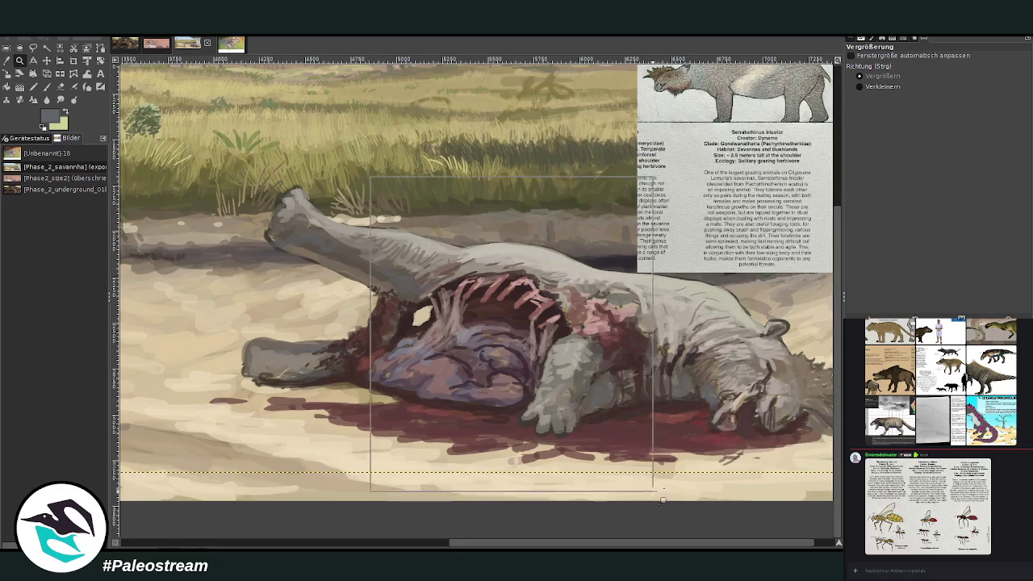
left_click_drag(371, 177, 657, 493)
Sample the dark blood-red from the blood pool as the paint colour and set the brush size to 116.
key("o")
left_click(605, 436)
key("p")
left_click(969, 68)
left_click(868, 111)
Streak dark red along the blood pool, leg and pink wound with a size-116 Charcoal brush.
mouse_move(494, 484)
left_mouse_down()
mouse_move(508, 487)
mouse_move(464, 492)
left_mouse_up()
mouse_move(526, 487)
left_mouse_down()
mouse_move(549, 494)
mouse_move(499, 476)
mouse_move(447, 479)
mouse_move(444, 500)
mouse_move(370, 472)
left_mouse_up()
left_click(880, 114)
mouse_move(494, 476)
left_mouse_down()
mouse_move(544, 463)
mouse_move(652, 489)
left_mouse_up()
mouse_move(578, 355)
left_mouse_down()
mouse_move(581, 303)
mouse_move(600, 359)
mouse_move(598, 316)
left_mouse_up()
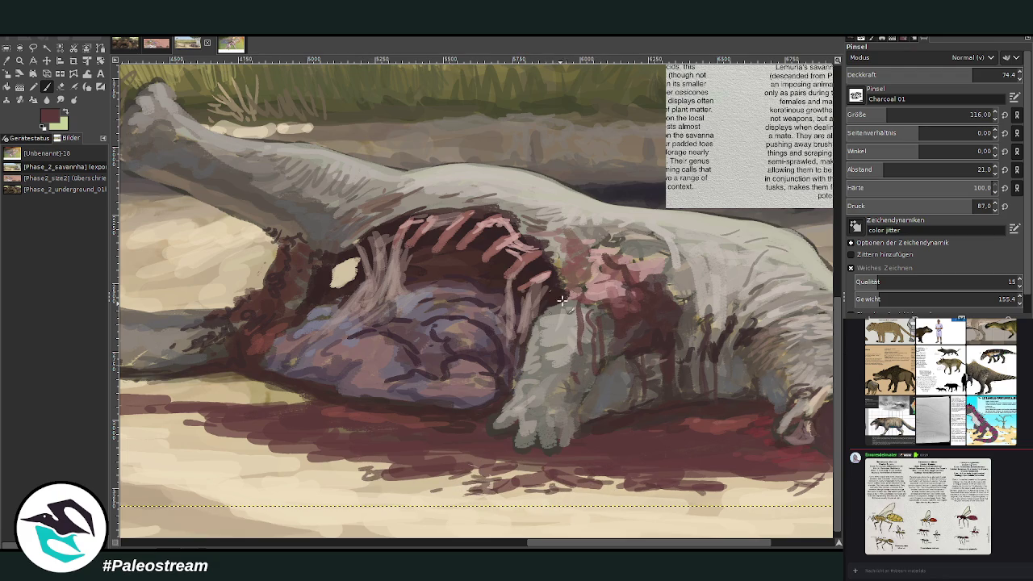
left_click(577, 323)
left_click(551, 330)
left_click_drag(549, 392, 555, 302)
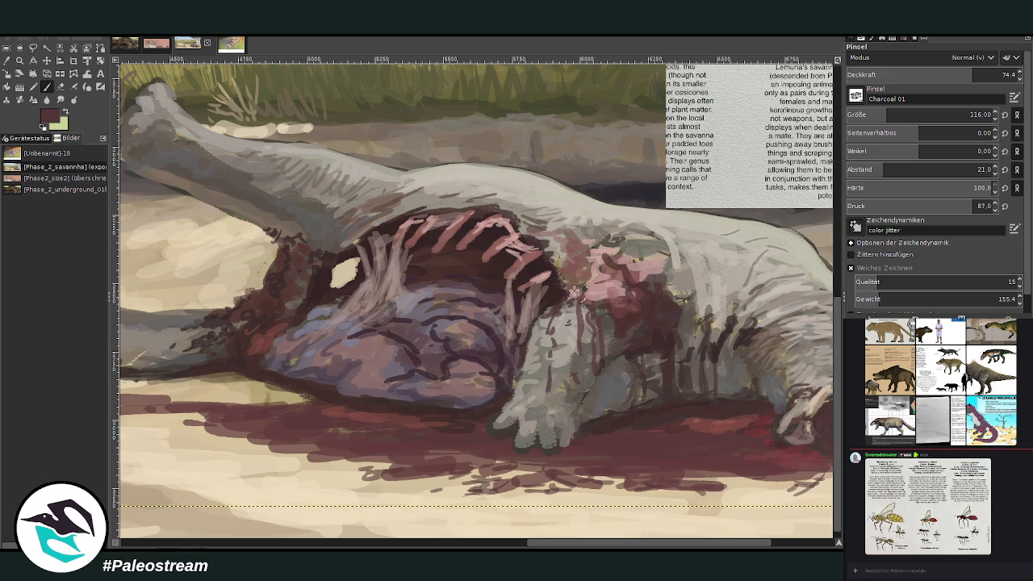
left_click_drag(626, 299, 653, 298)
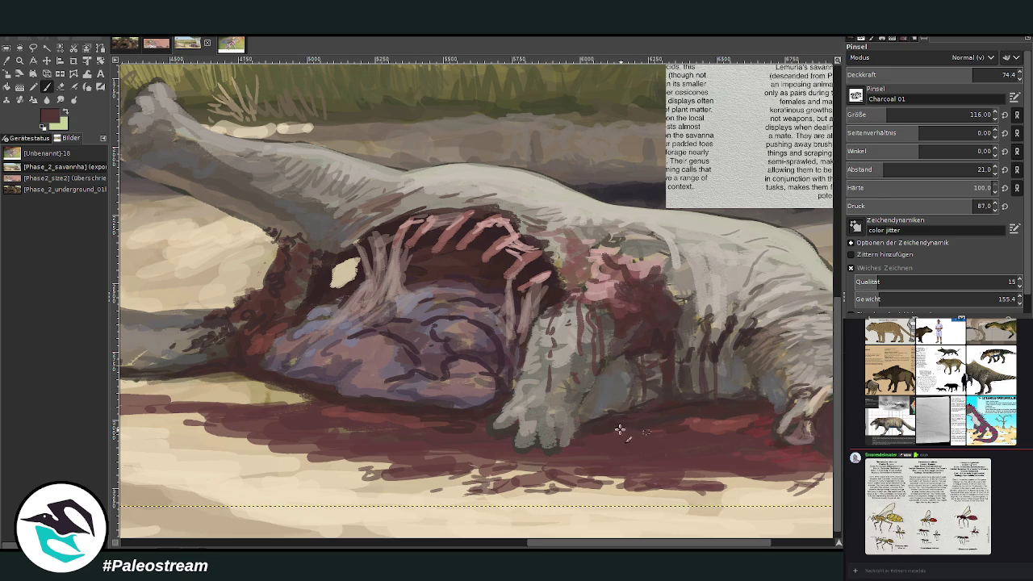
Raise brush opacity to 82.3 and add dark charcoal dabs to the ground and outstretched limb.
left_click(987, 74)
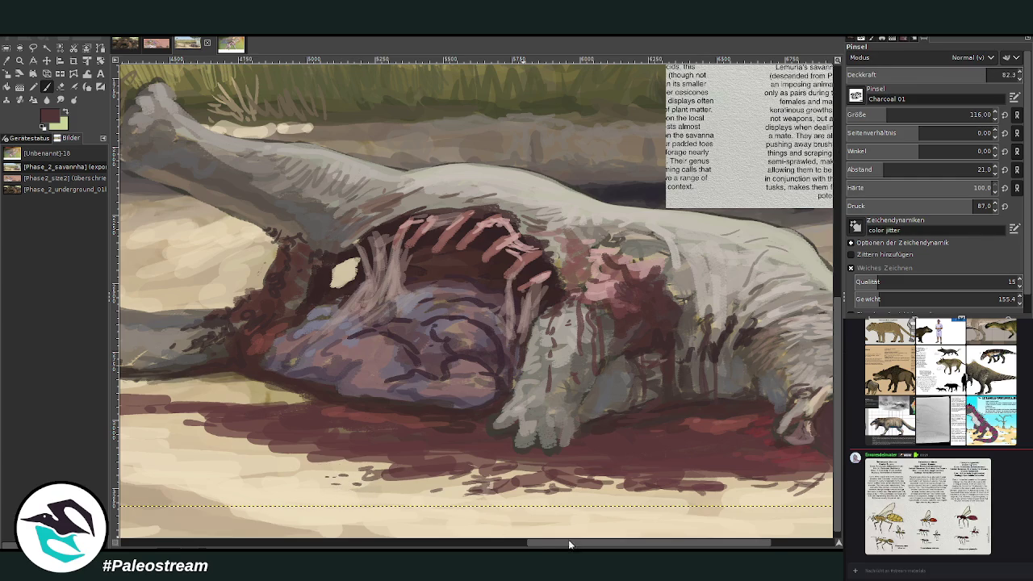
left_click_drag(570, 544, 509, 544)
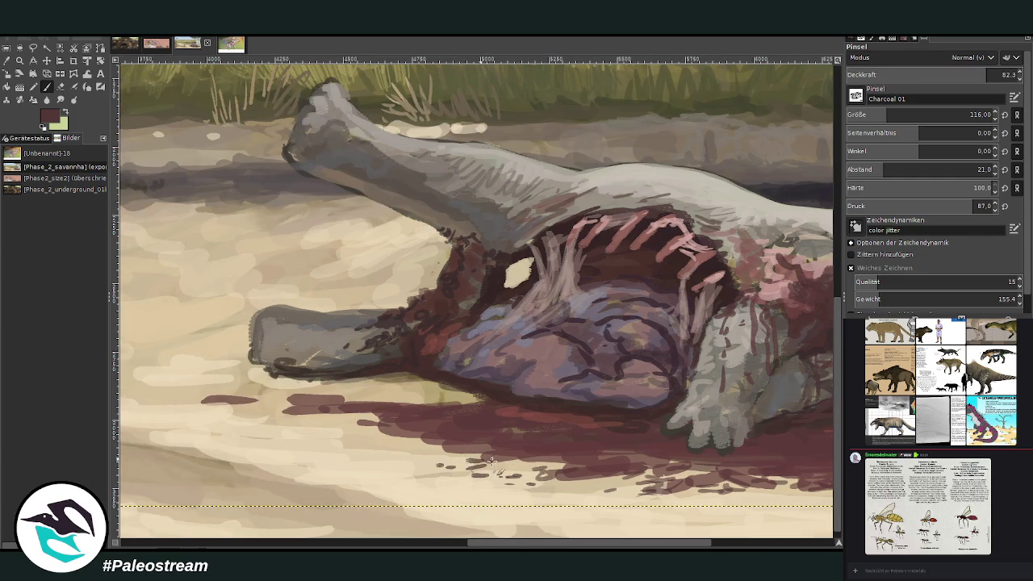
left_click_drag(863, 118, 872, 119)
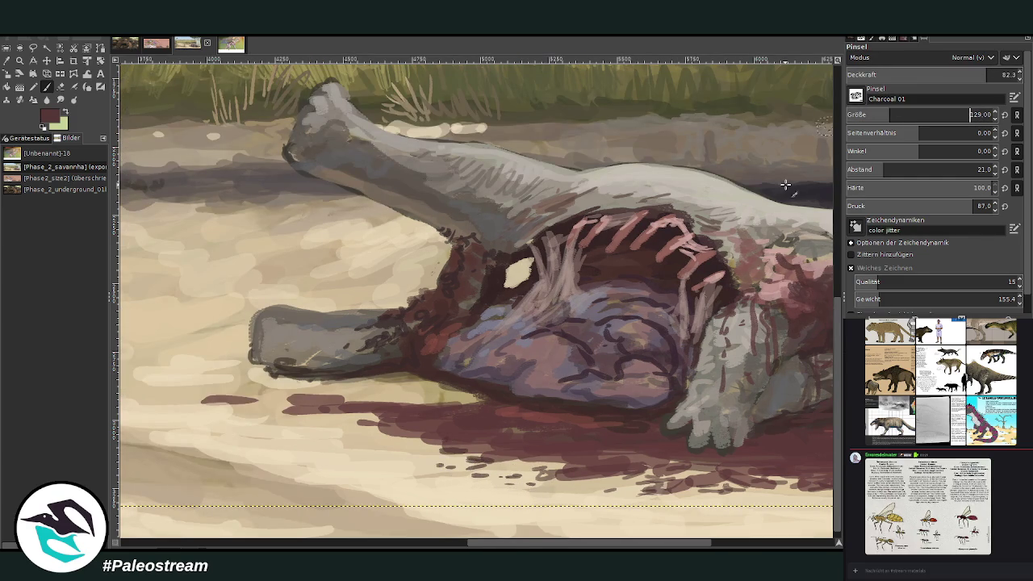
mouse_move(431, 448)
left_mouse_down()
mouse_move(371, 445)
mouse_move(411, 403)
mouse_move(343, 380)
left_mouse_up()
left_click_drag(337, 334, 289, 321)
Resize the brush from 43 up to 111 for the fur marks.
left_click_drag(887, 115, 858, 114)
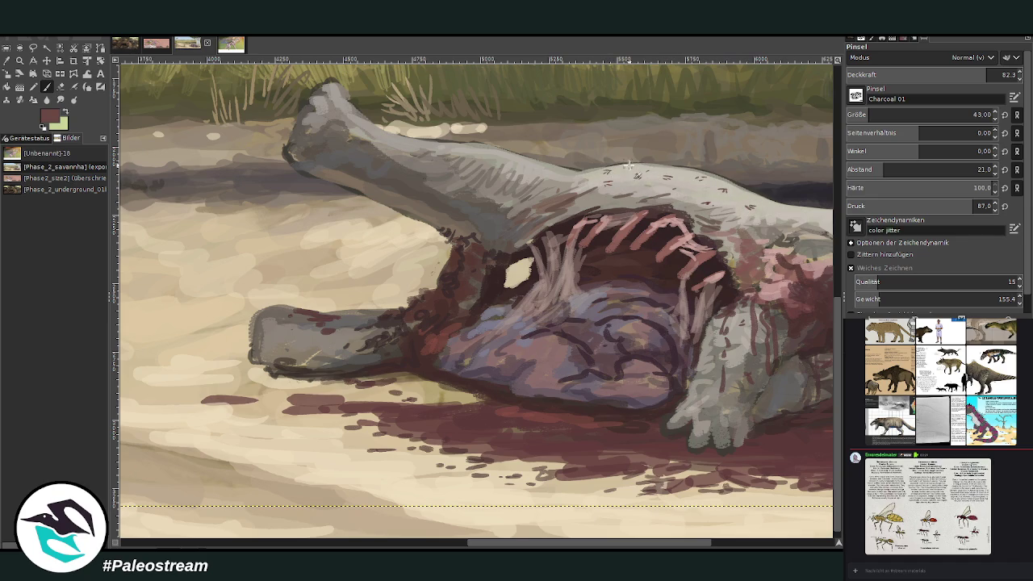
scroll(577, 525, "right", 3)
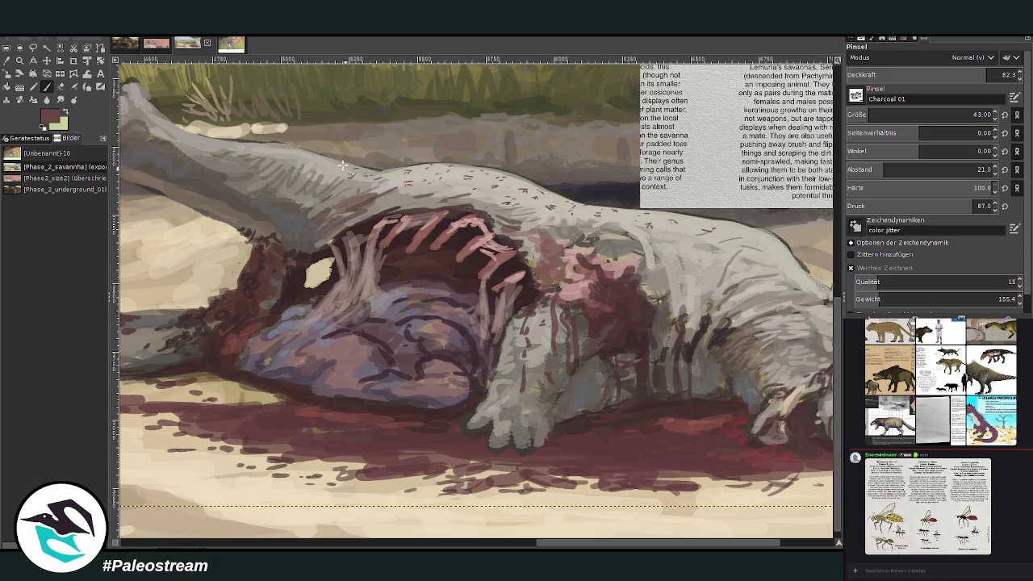
left_click(881, 112)
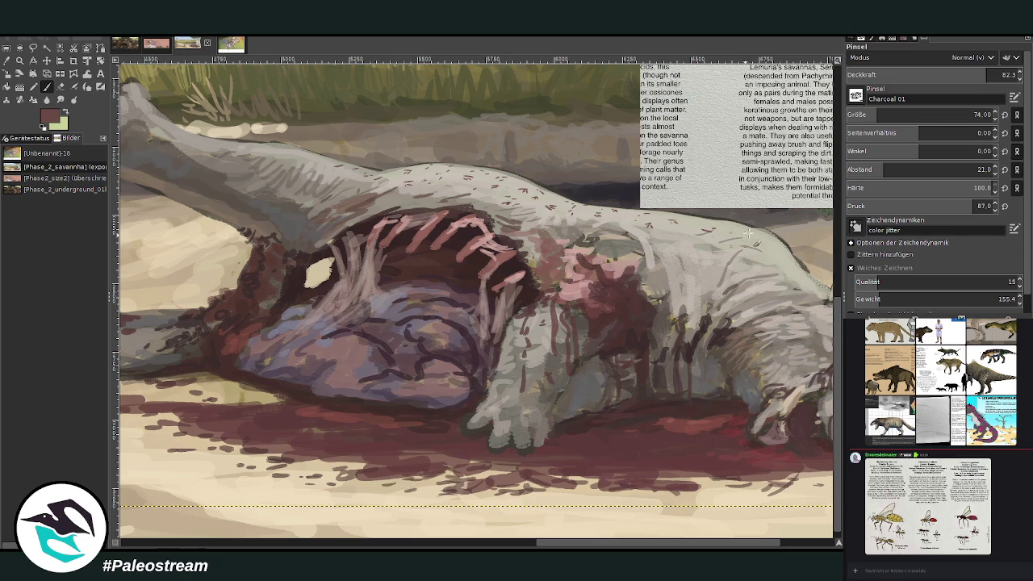
left_click_drag(882, 117, 899, 118)
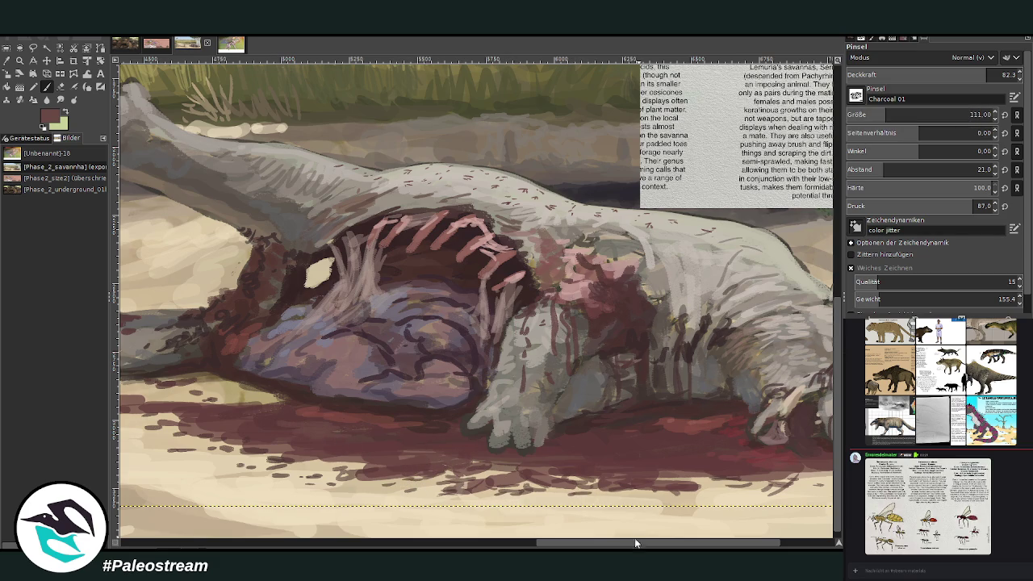
Sample dark and greyish browns and paint spiky grey fur at the snout tip and head.
scroll(690, 451, "right", 4)
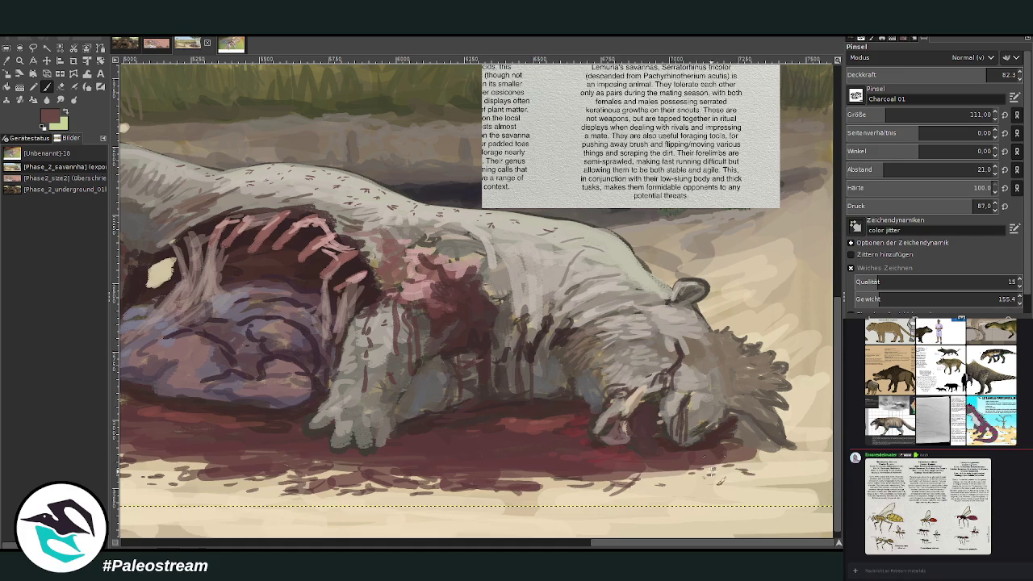
left_click(685, 349, "ctrl")
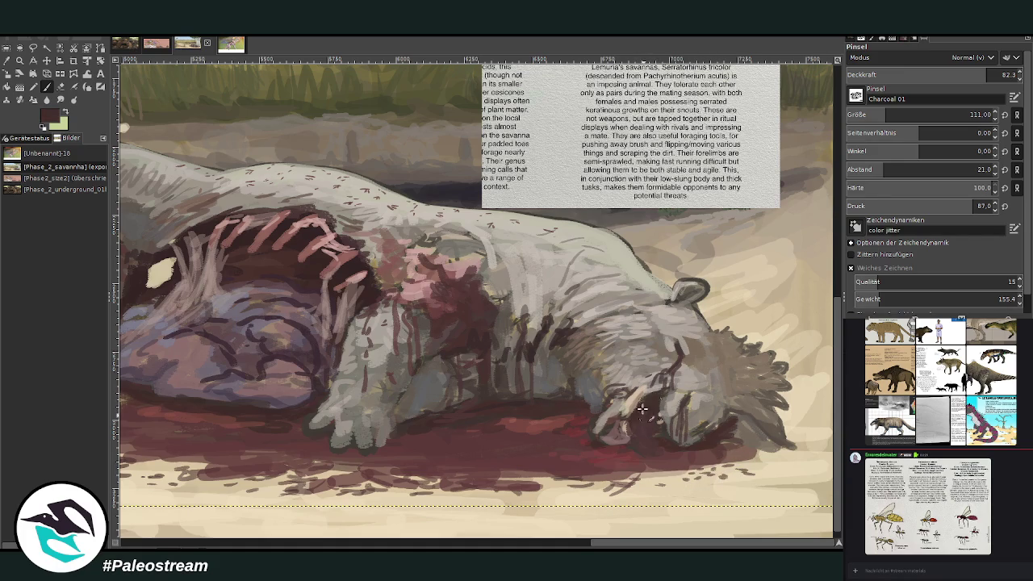
left_click(694, 355, "ctrl")
left_click_drag(774, 440, 747, 415)
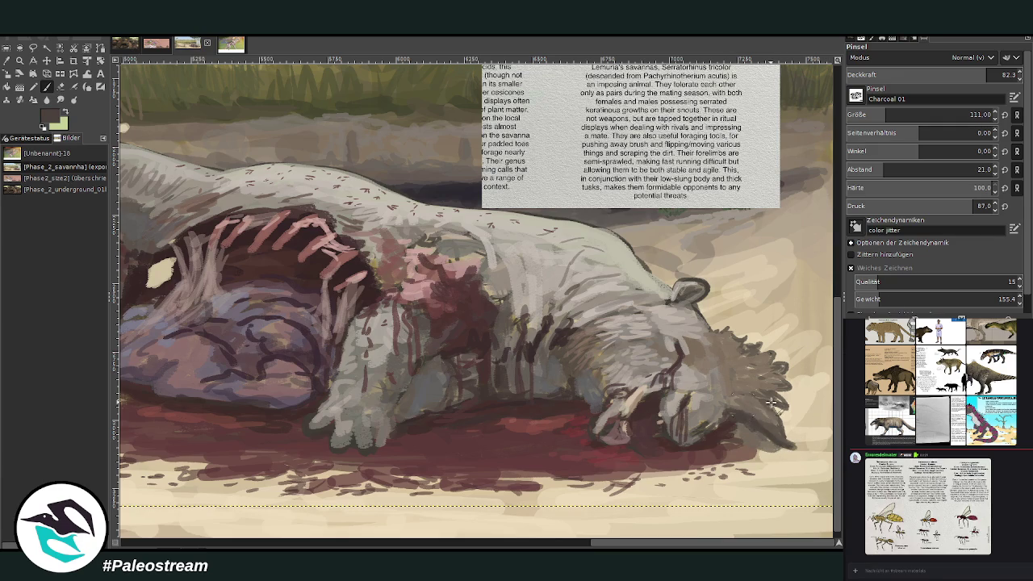
left_click_drag(787, 386, 782, 369)
left_click(986, 74)
mouse_move(772, 417)
left_mouse_down()
mouse_move(759, 379)
mouse_move(773, 379)
mouse_move(768, 368)
left_mouse_up()
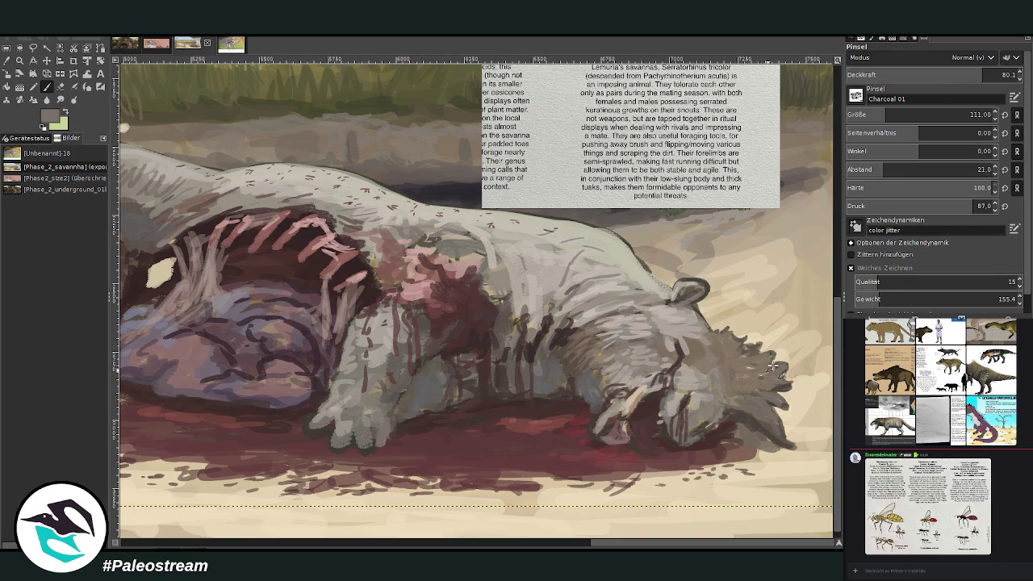
Soften head fur with light grey, then at about 54 opacity hatch the shoulder and bone tip.
left_click(763, 361, "ctrl")
left_click_drag(761, 355, 724, 333)
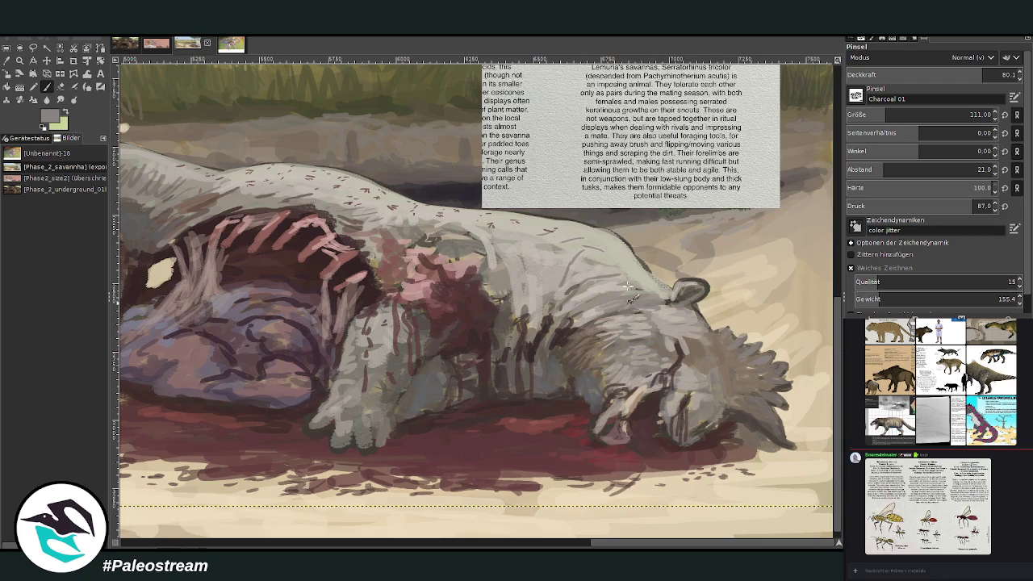
key("less")
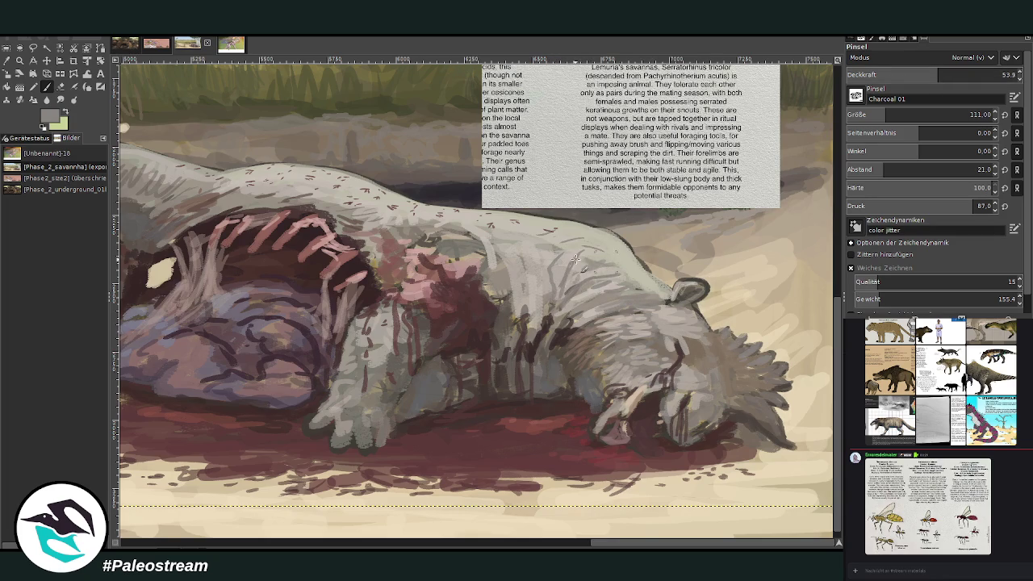
mouse_move(529, 266)
left_mouse_down()
mouse_move(565, 246)
mouse_move(544, 240)
left_mouse_up()
left_click_drag(523, 291, 514, 243)
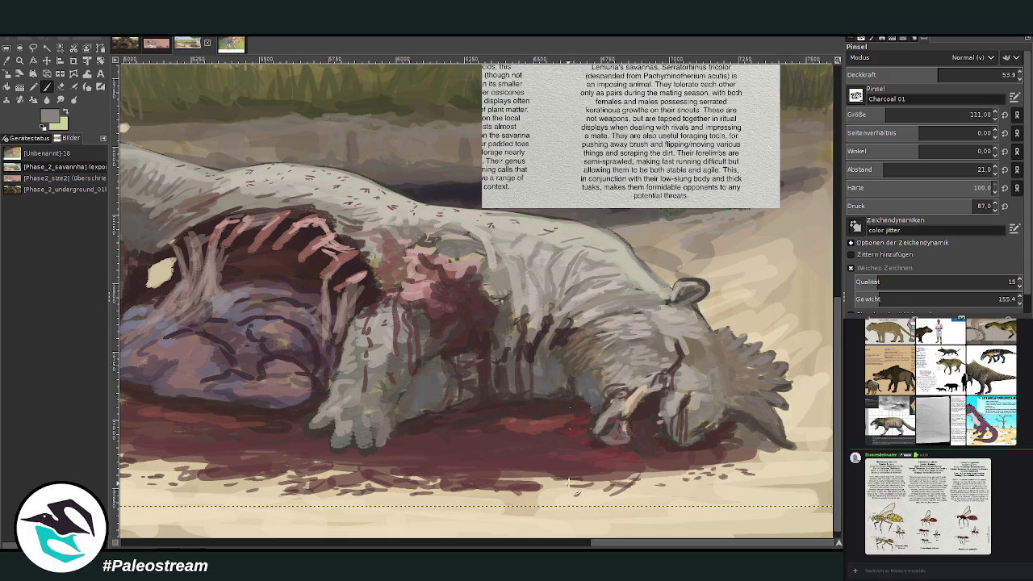
left_click(549, 542)
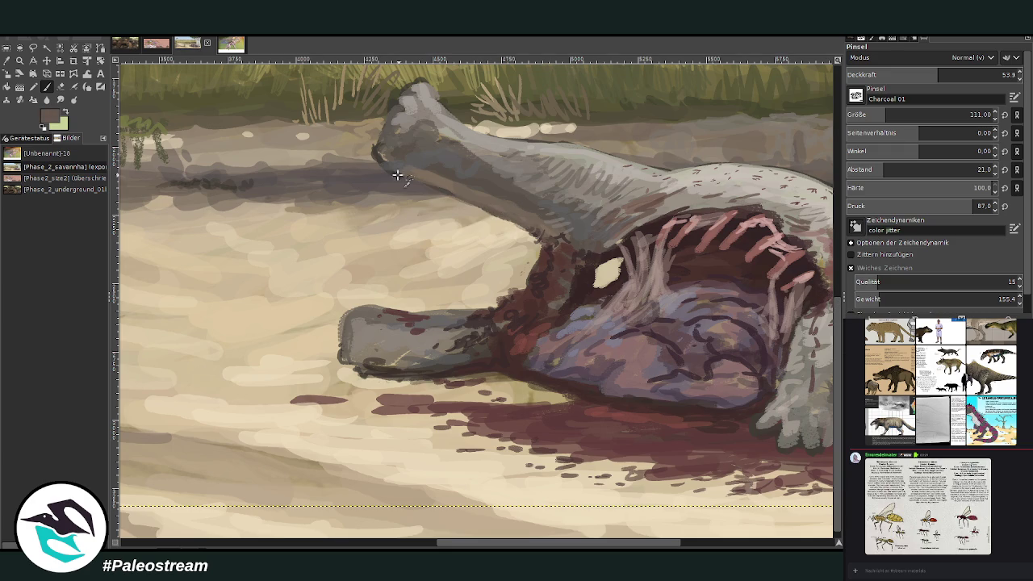
mouse_move(415, 361)
left_mouse_down()
mouse_move(402, 349)
mouse_move(436, 361)
mouse_move(376, 339)
mouse_move(383, 316)
left_mouse_up()
Paint sampled light grey over the bone tip at brush opacity 73.5.
left_click(637, 149, "ctrl")
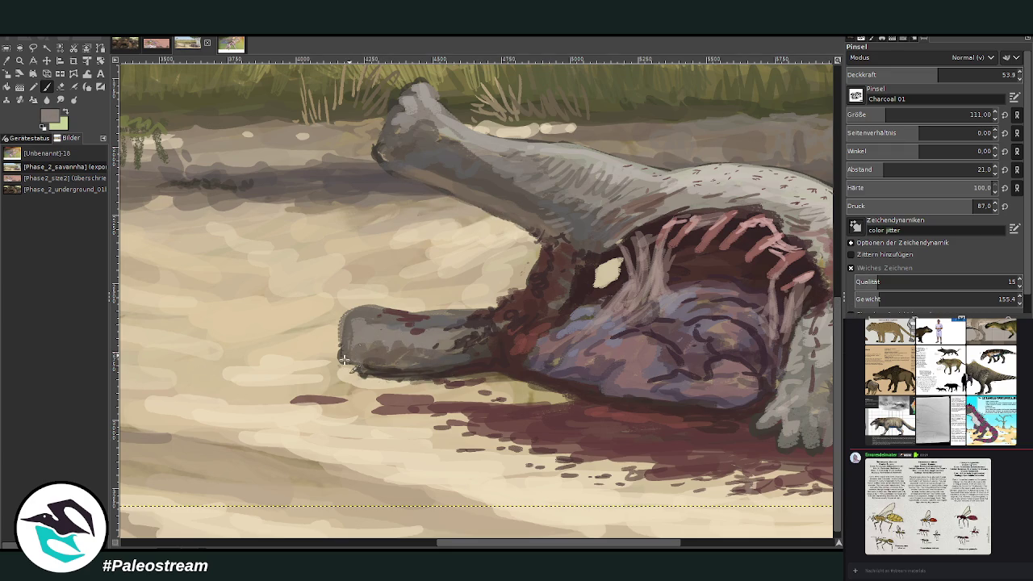
left_click(972, 74)
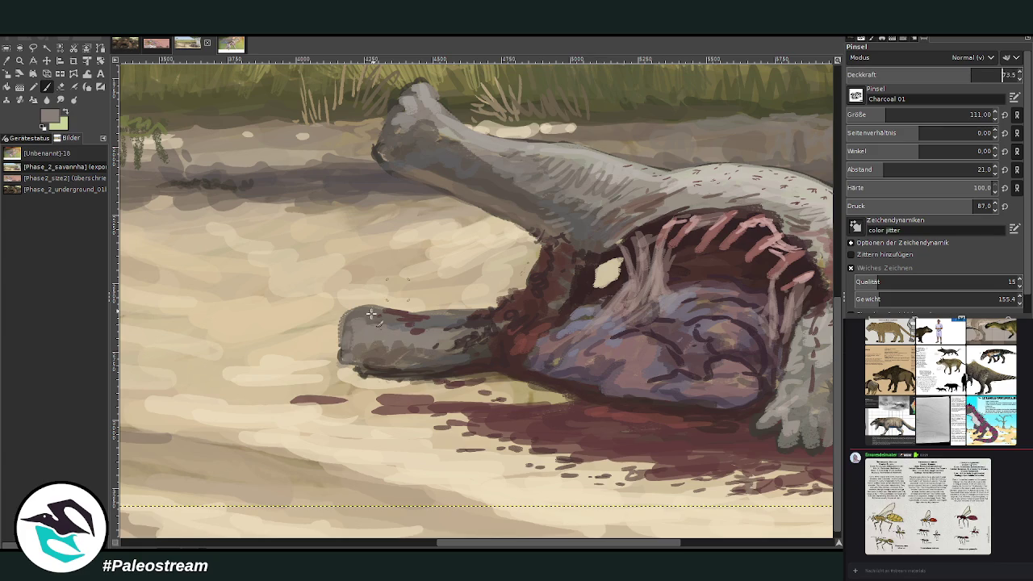
left_click(665, 220, "ctrl")
mouse_move(377, 316)
left_mouse_down()
mouse_move(359, 334)
mouse_move(342, 331)
mouse_move(363, 375)
mouse_move(420, 379)
left_mouse_up()
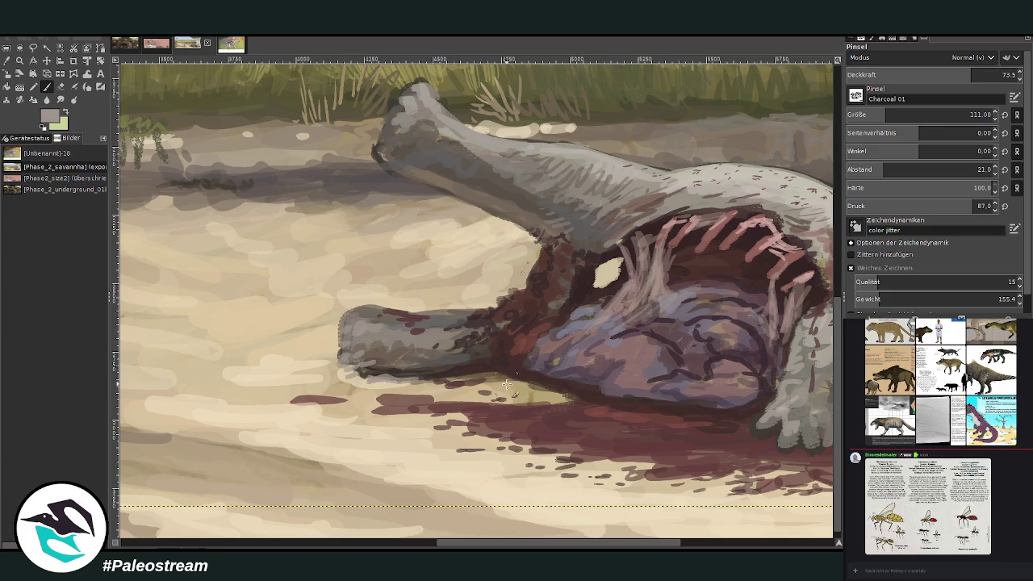
Paint dark-red blood strokes beneath the carcass, then zoom out to the whole image.
left_click_drag(528, 540, 578, 540)
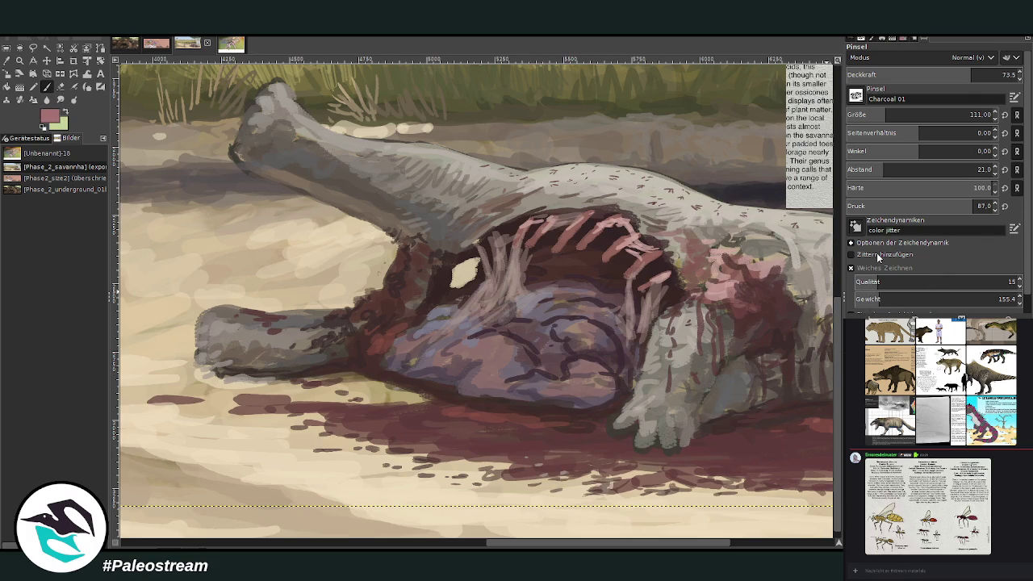
left_click_drag(635, 440, 553, 447)
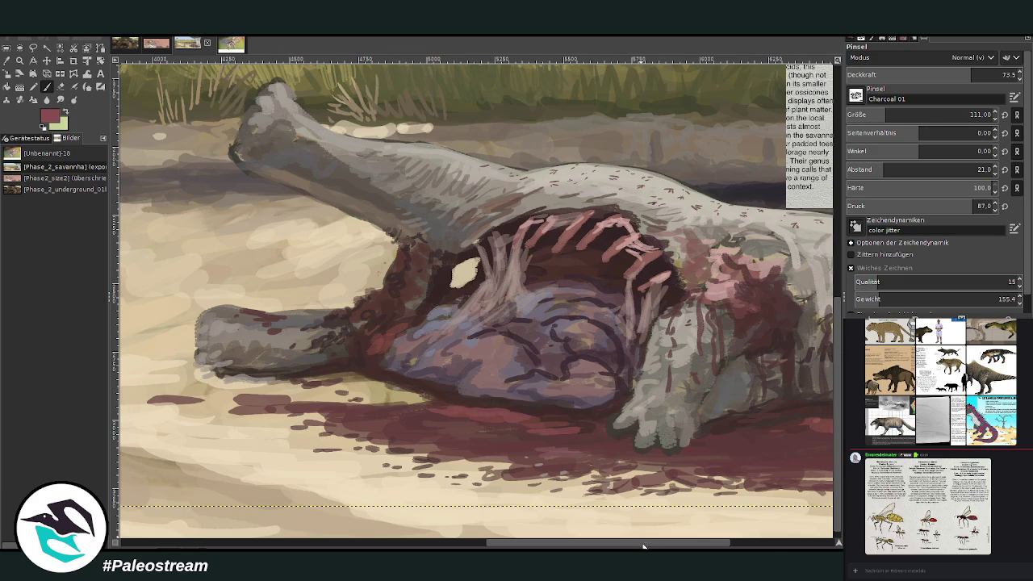
scroll(461, 412, "right", 3)
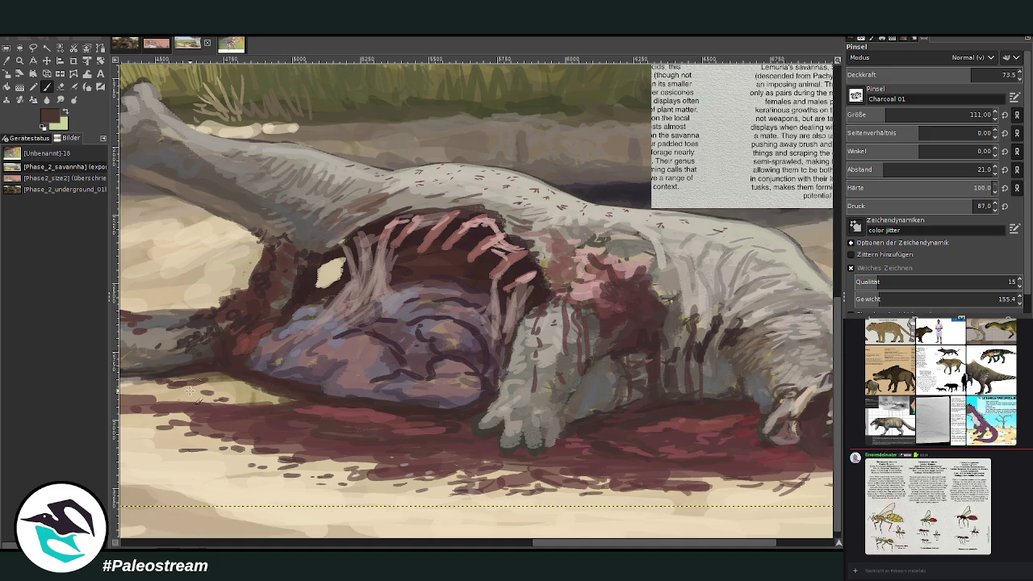
scroll(189, 391, "down", 2)
scroll(189, 391, "down", 1)
scroll(190, 391, "down", 2)
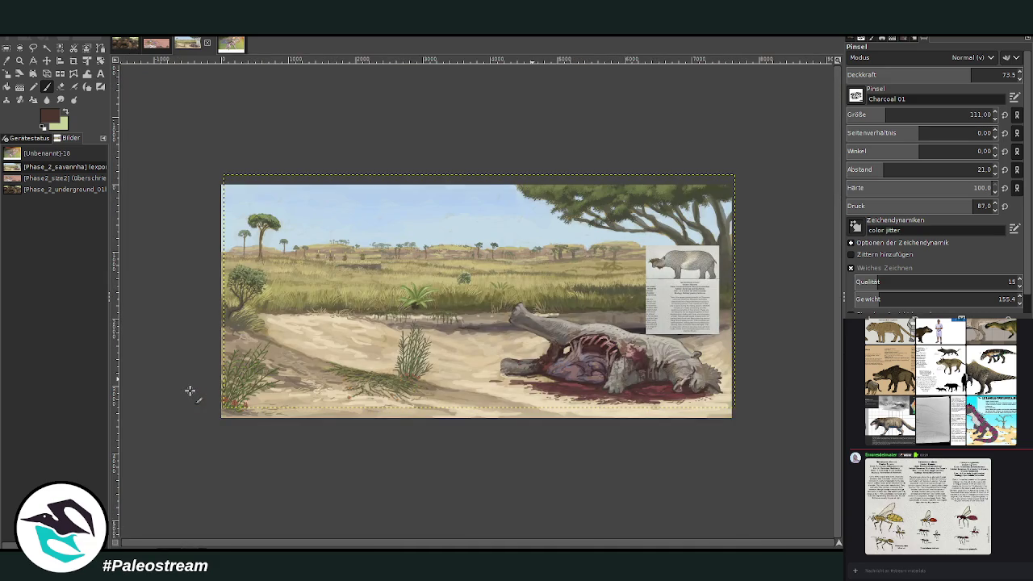
Zoom in on the carcass and pick its light grey as the paint colour.
left_click(19, 61)
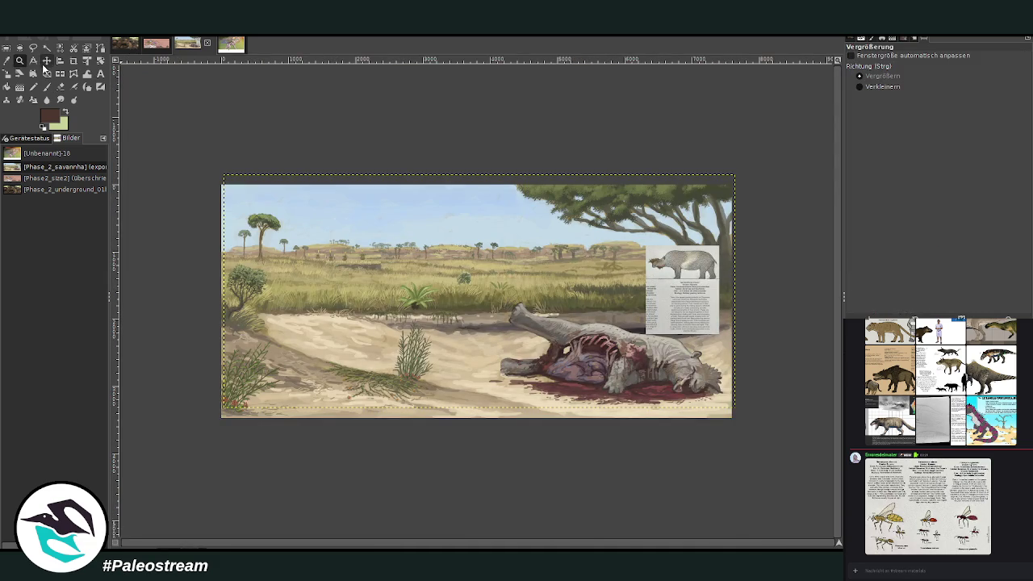
left_click_drag(523, 258, 635, 377)
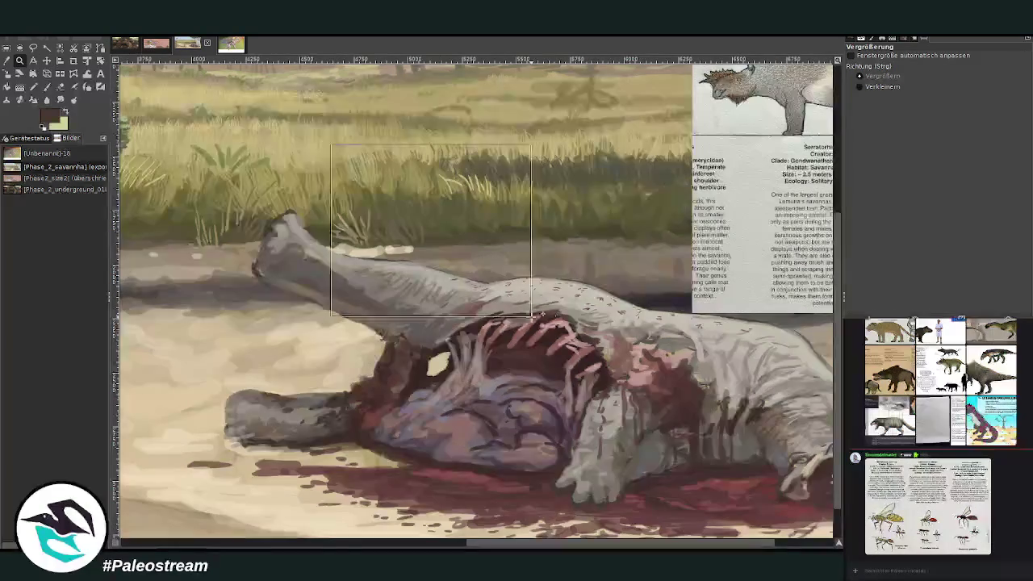
left_click(571, 415)
left_click(7, 60)
left_click(565, 266)
key("p")
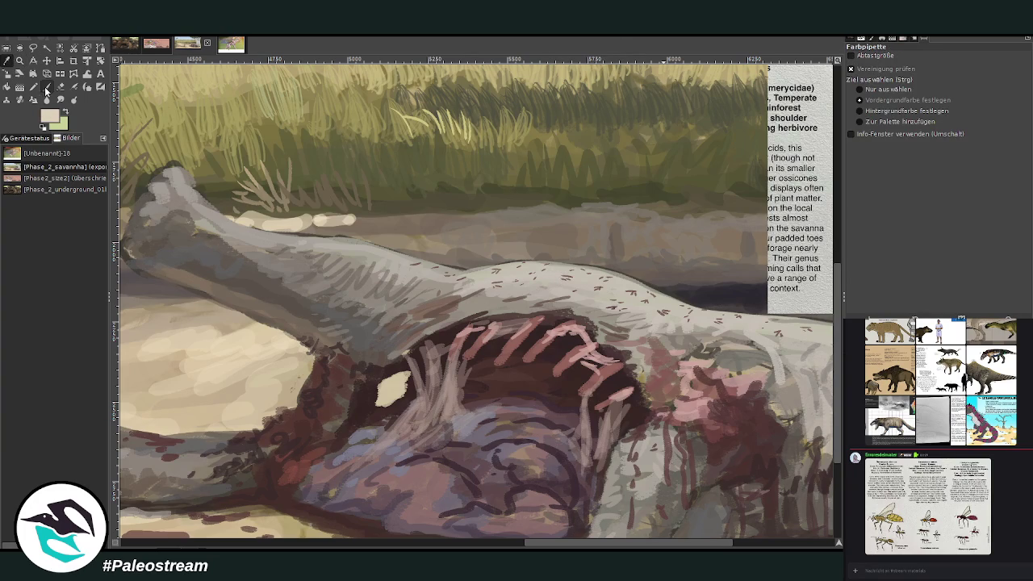
At brush size 85 and opacity 54.6, paint pale grey strokes along the neck and head.
key("bracketleft")
key("bracketleft")
key("bracketleft")
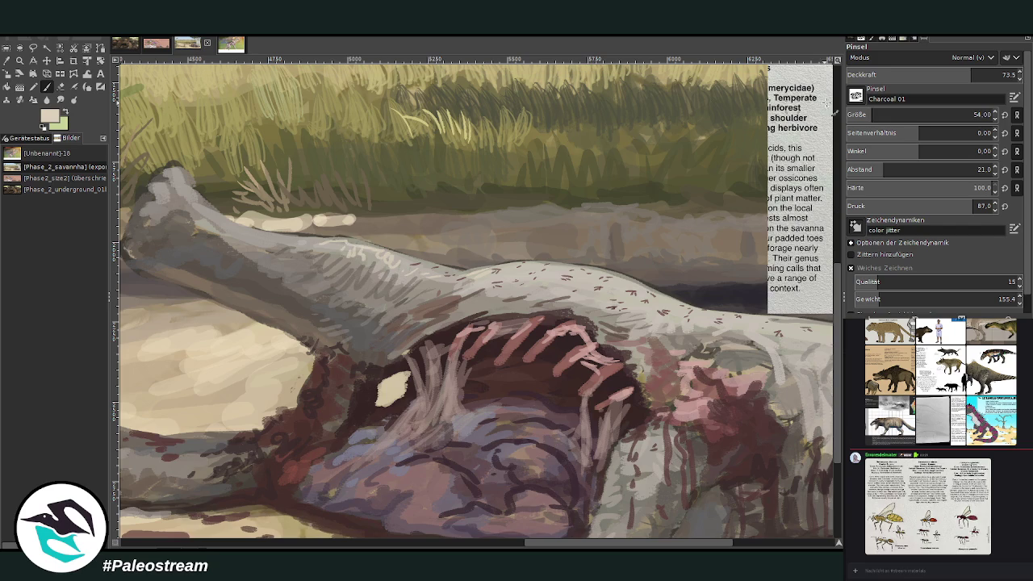
left_click_drag(872, 114, 883, 114)
left_click_drag(971, 75, 938, 75)
mouse_move(355, 270)
left_mouse_down()
mouse_move(359, 278)
mouse_move(325, 250)
mouse_move(282, 240)
left_mouse_up()
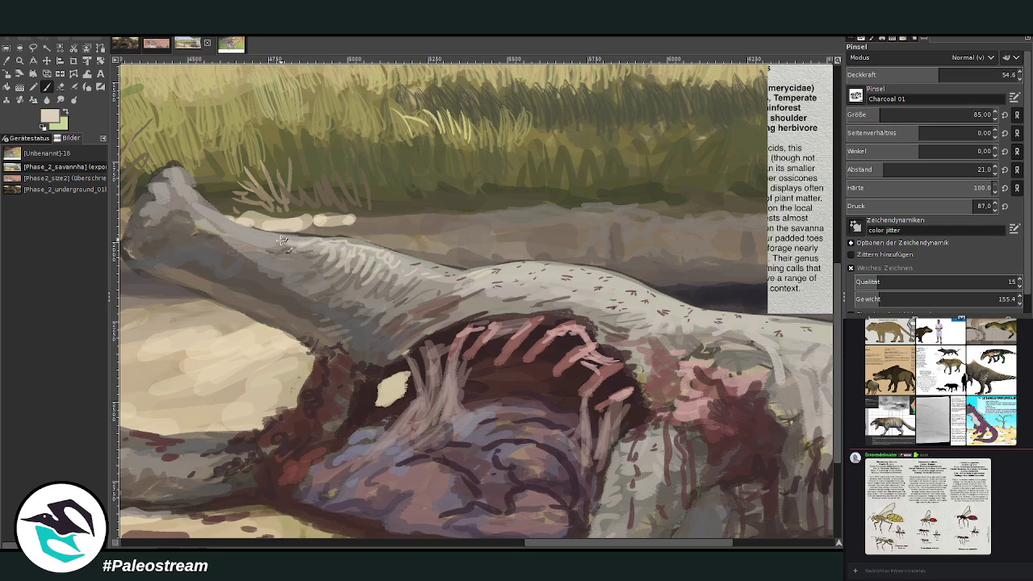
mouse_move(199, 198)
left_mouse_down()
mouse_move(179, 172)
mouse_move(152, 189)
mouse_move(147, 207)
mouse_move(158, 184)
mouse_move(183, 180)
left_mouse_up()
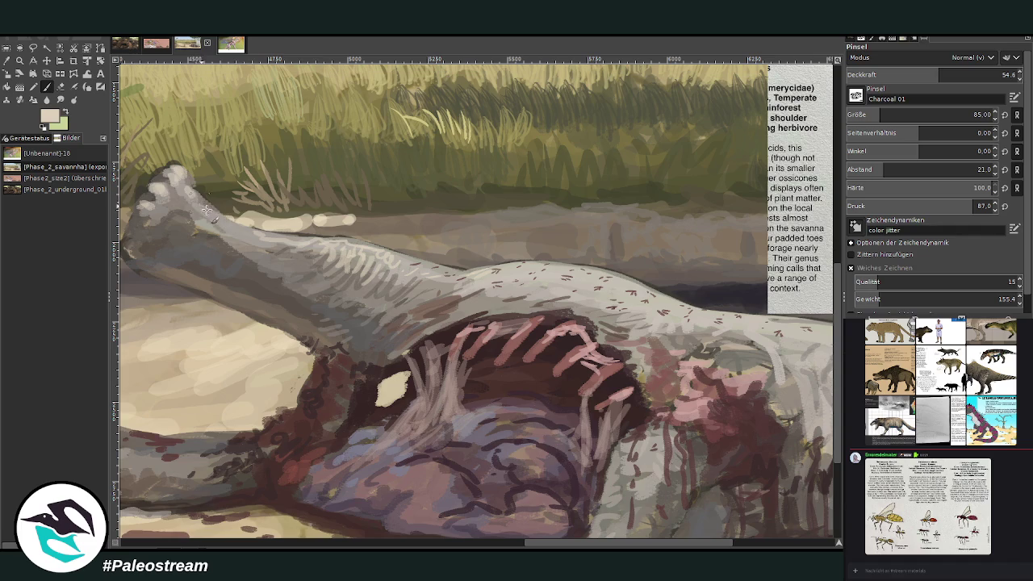
scroll(565, 363, "right", 5)
scroll(839, 498, "down", 2)
scroll(839, 498, "down", 1)
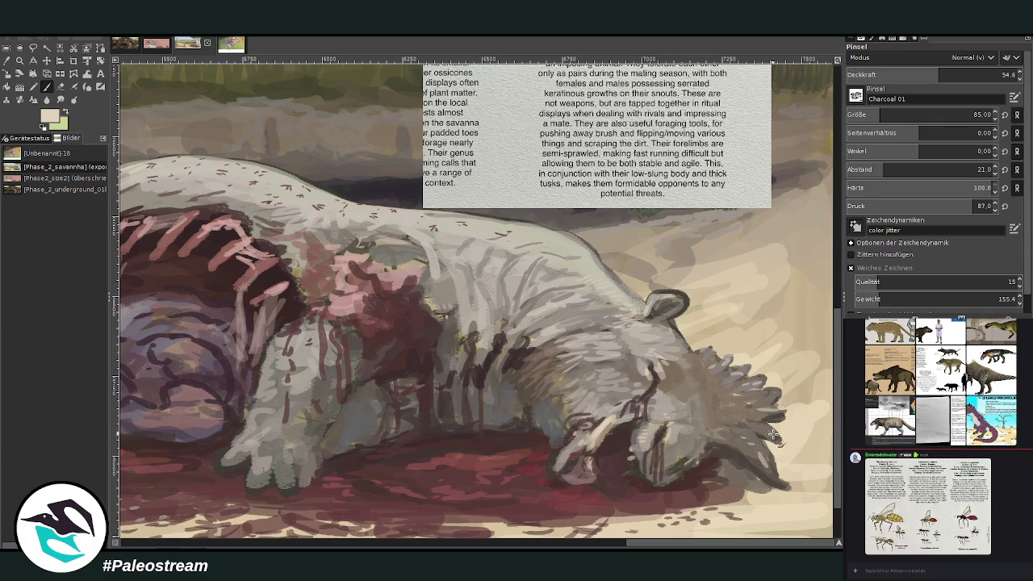
Brighten the lower paw with light grey and lay light pink strokes along the ribs.
scroll(738, 440, "left", 5)
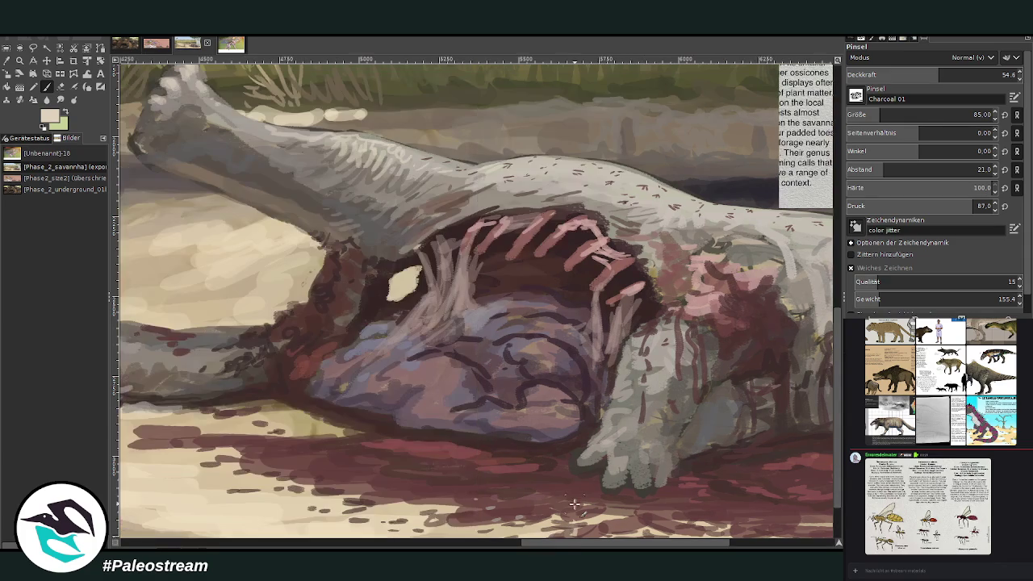
mouse_move(617, 464)
left_mouse_down()
mouse_move(631, 472)
mouse_move(611, 427)
mouse_move(639, 427)
mouse_move(625, 420)
left_mouse_up()
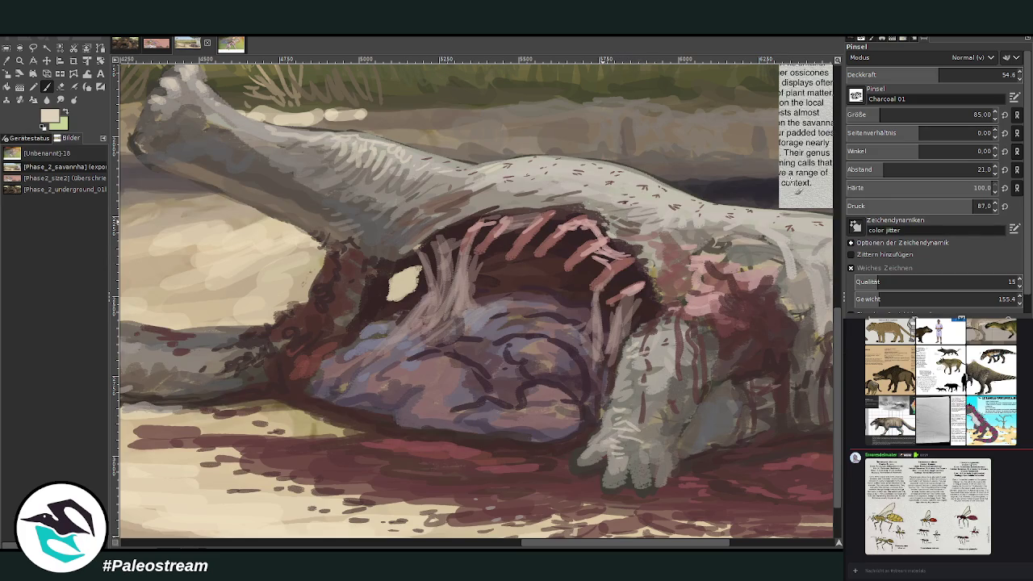
left_click(738, 278, "ctrl")
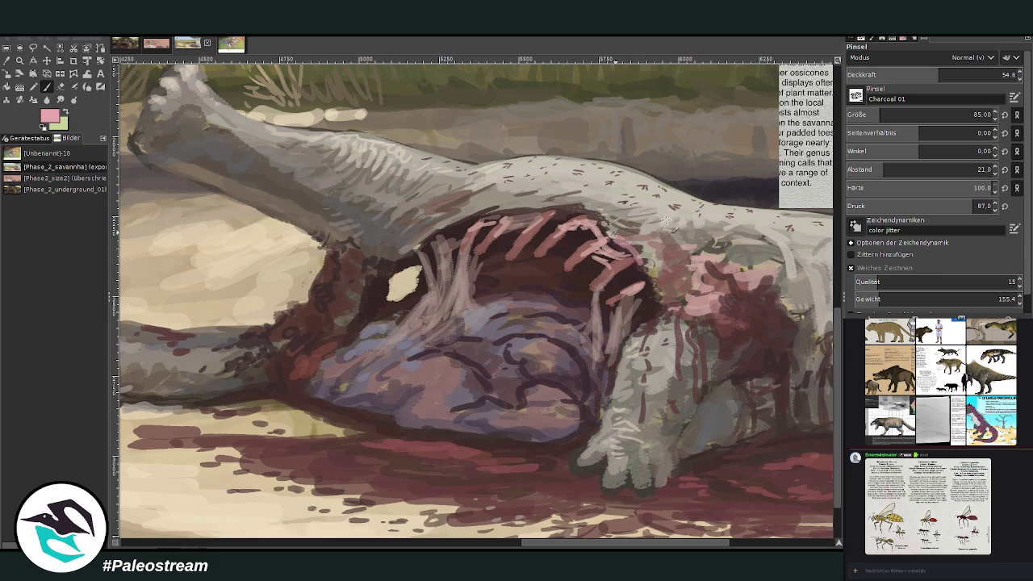
left_click(763, 204, "ctrl")
mouse_move(640, 262)
left_mouse_down()
mouse_move(593, 211)
mouse_move(569, 202)
mouse_move(481, 212)
mouse_move(401, 252)
left_mouse_up()
mouse_move(460, 310)
left_mouse_down()
mouse_move(453, 325)
mouse_move(420, 328)
left_mouse_up()
Add soft pink and grey strokes to the flesh and belly at low opacity (26.2–34.4).
left_click(890, 74)
mouse_move(652, 316)
left_mouse_down()
mouse_move(674, 327)
mouse_move(685, 292)
mouse_move(670, 300)
left_mouse_up()
mouse_move(690, 262)
left_mouse_down()
mouse_move(665, 287)
mouse_move(649, 283)
left_mouse_up()
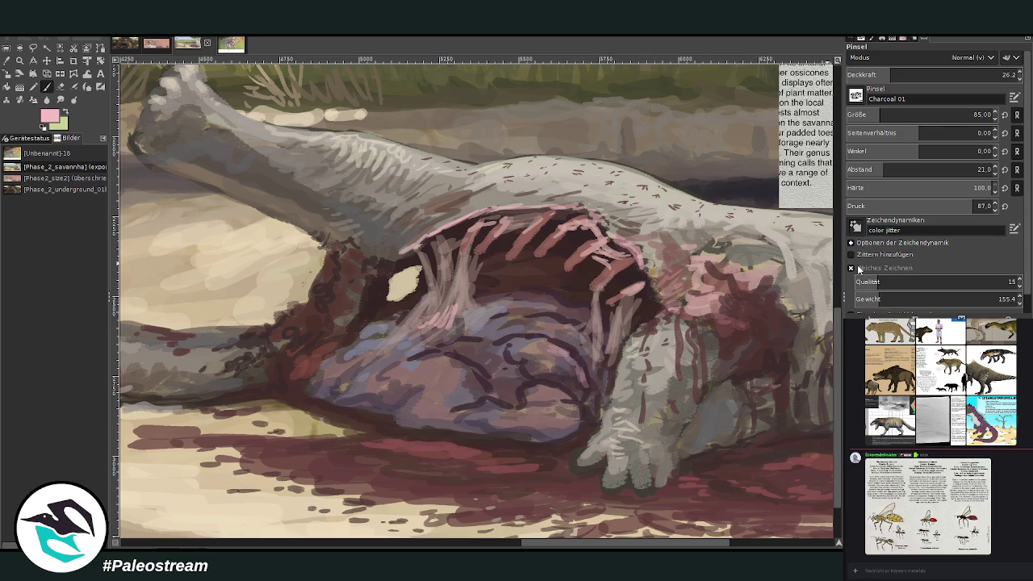
left_click(867, 75)
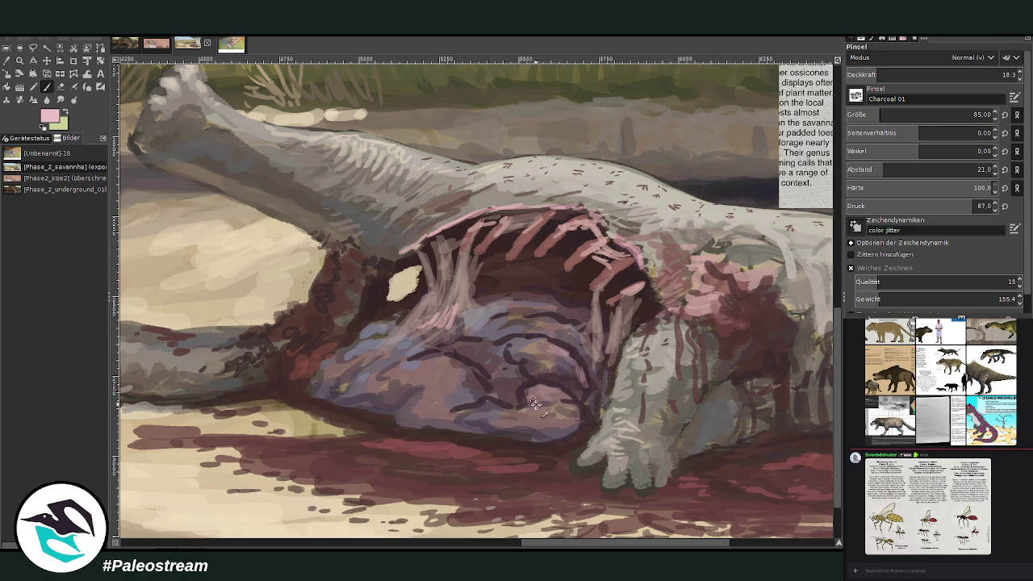
left_click(899, 74)
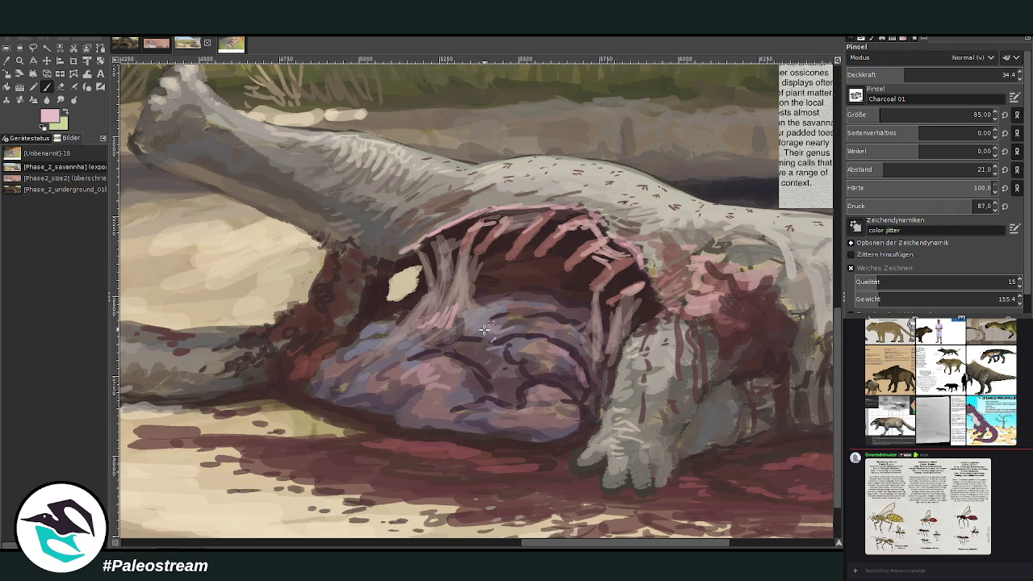
left_click_drag(383, 360, 347, 347)
Hatch dark maroon texture onto the neck and lower limb at opacity 68.5.
left_click(724, 228, "ctrl")
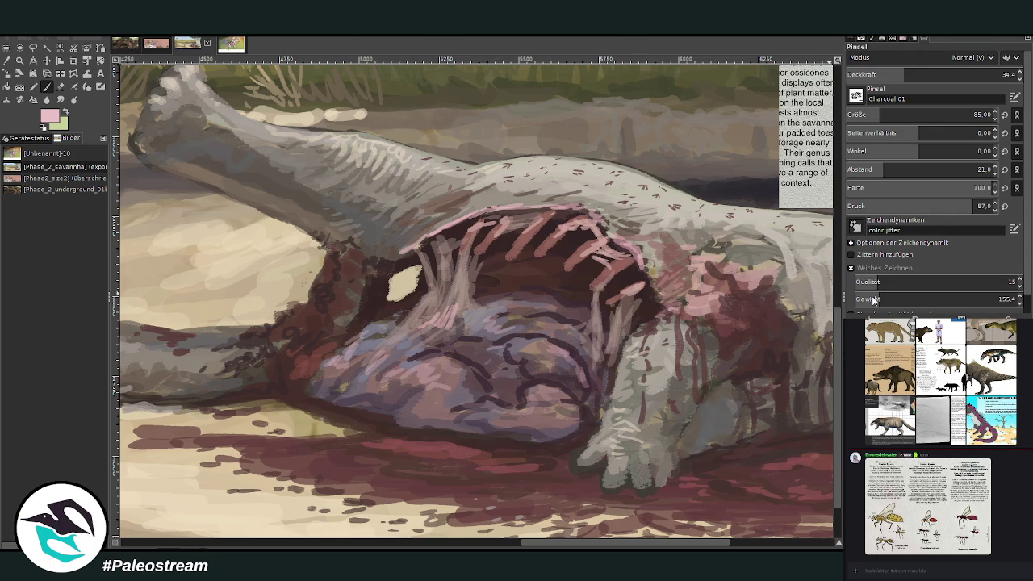
left_click(962, 71)
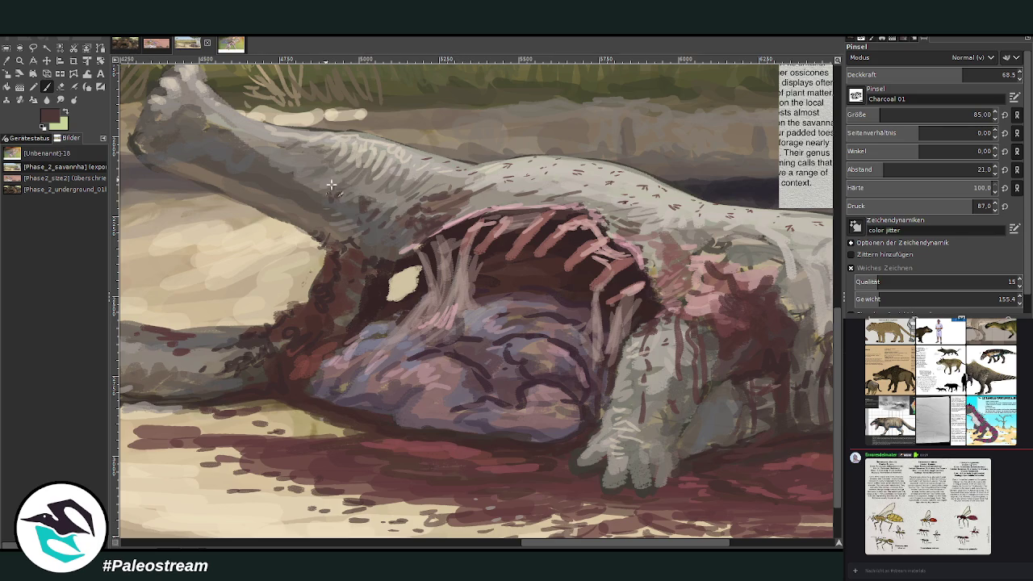
mouse_move(359, 183)
left_mouse_down()
mouse_move(375, 194)
mouse_move(331, 190)
mouse_move(391, 197)
mouse_move(315, 193)
mouse_move(351, 182)
mouse_move(395, 209)
left_mouse_up()
left_click_drag(319, 184, 307, 178)
mouse_move(339, 211)
left_mouse_down()
mouse_move(365, 220)
mouse_move(391, 185)
mouse_move(411, 198)
left_mouse_up()
left_click_drag(338, 167, 330, 192)
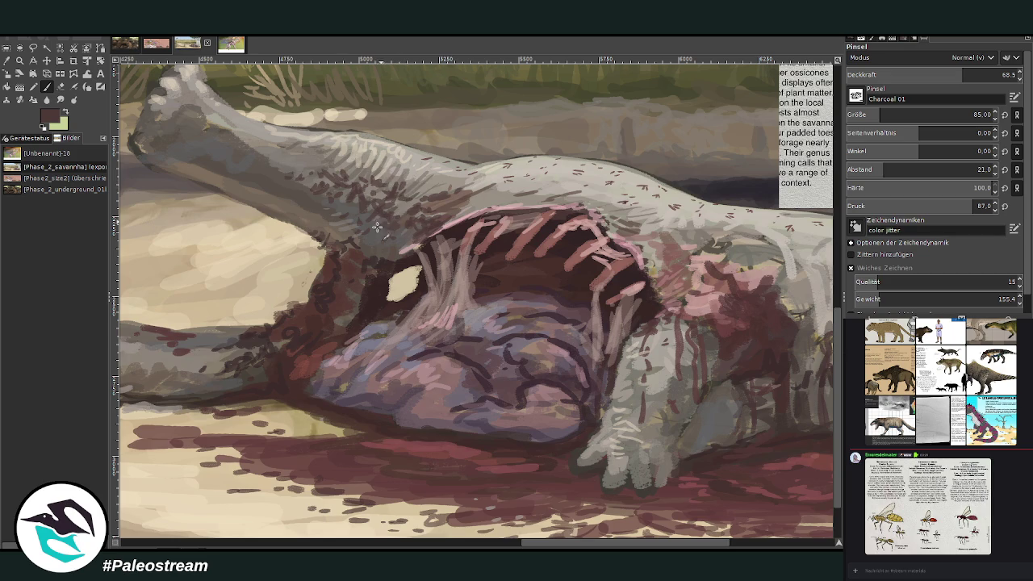
mouse_move(373, 218)
left_mouse_down()
mouse_move(389, 242)
mouse_move(374, 247)
left_mouse_up()
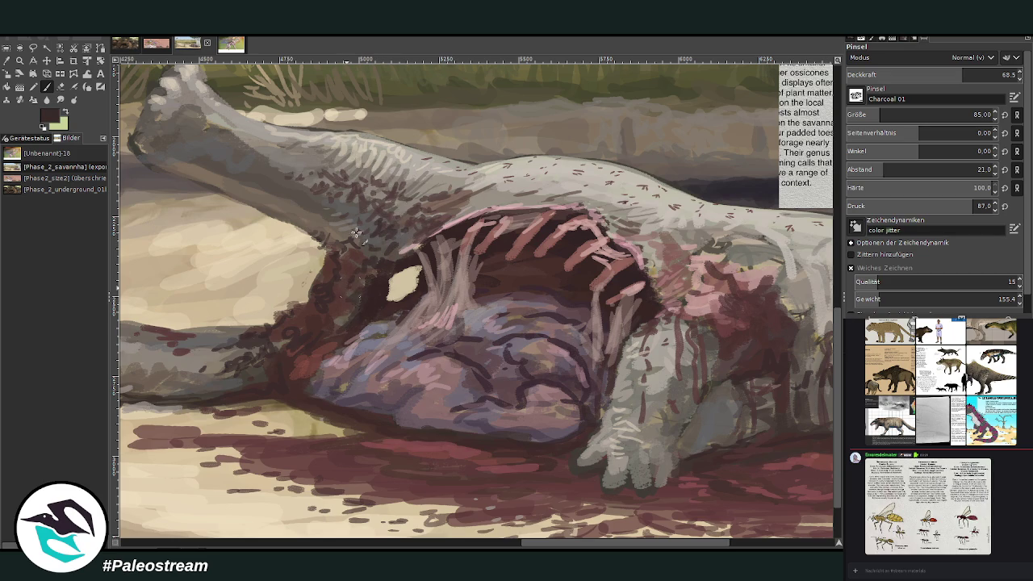
mouse_move(220, 389)
left_mouse_down()
mouse_move(165, 373)
mouse_move(227, 378)
mouse_move(203, 384)
left_mouse_up()
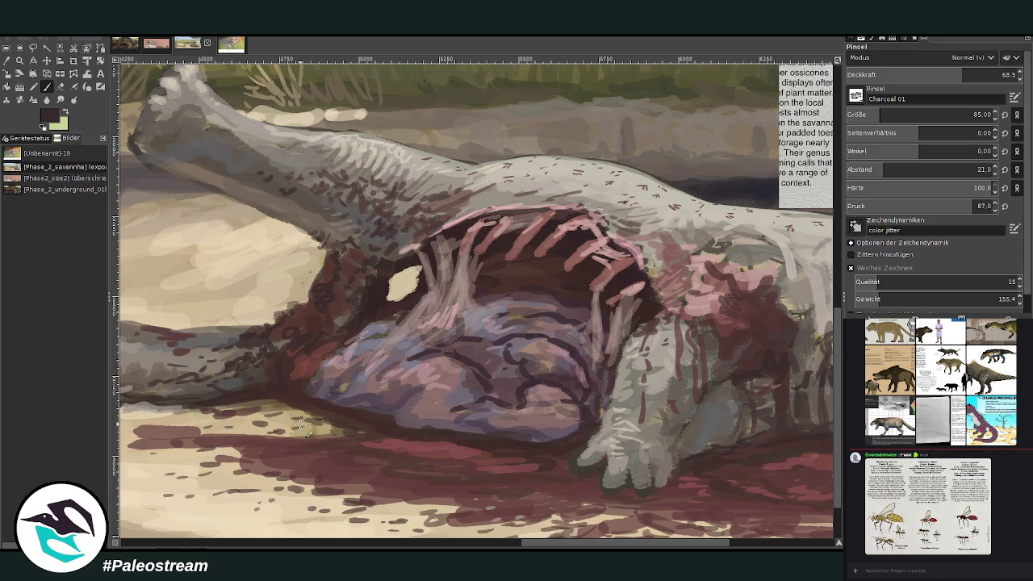
scroll(299, 424, "down", 2)
scroll(299, 424, "down", 1)
scroll(299, 425, "down", 1)
scroll(299, 424, "down", 1)
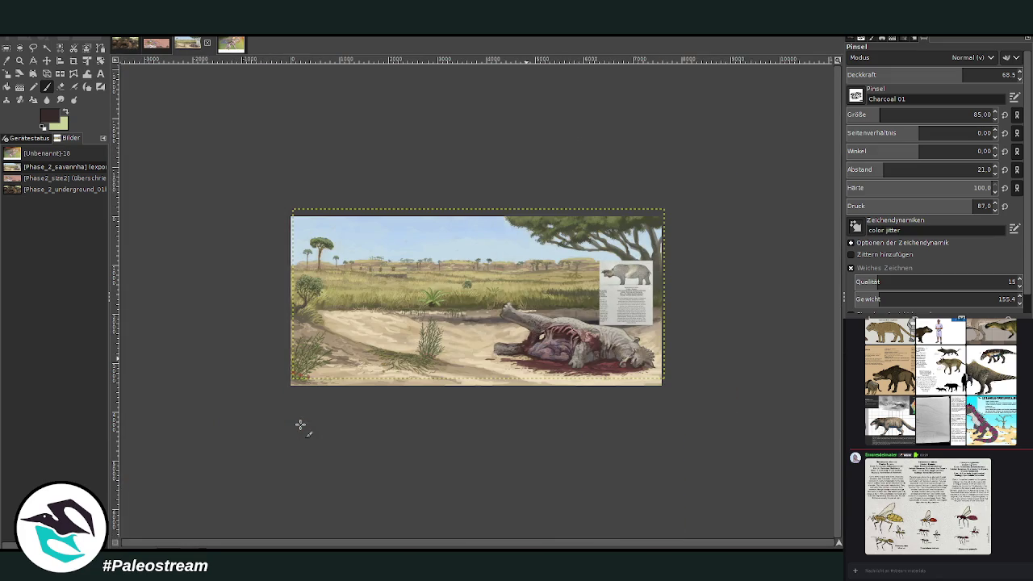
Zoom into the savanna painting and undo to remove the info card.
left_click(19, 61)
left_click_drag(318, 184, 668, 376)
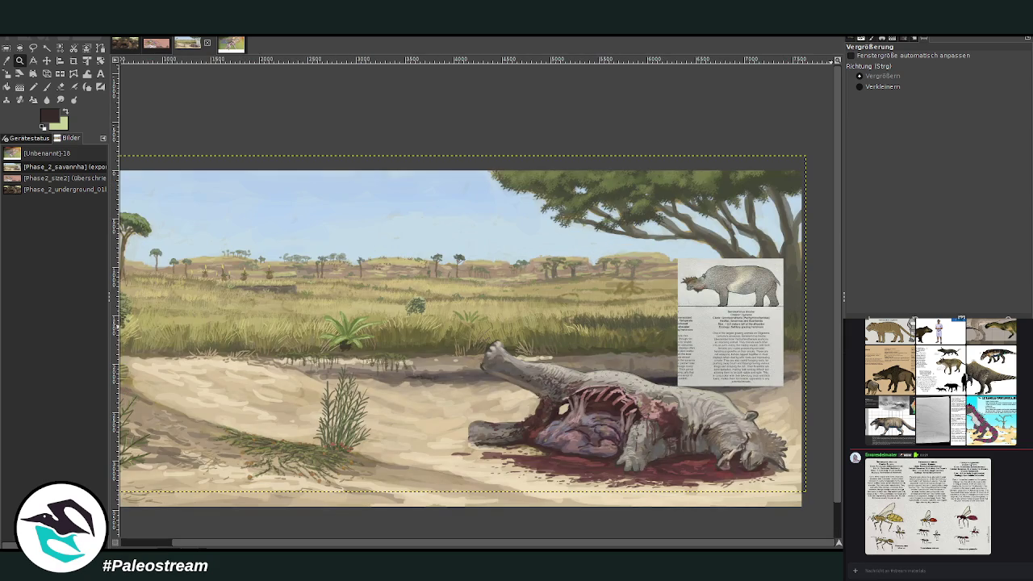
key("ctrl+z")
key("ctrl+z")
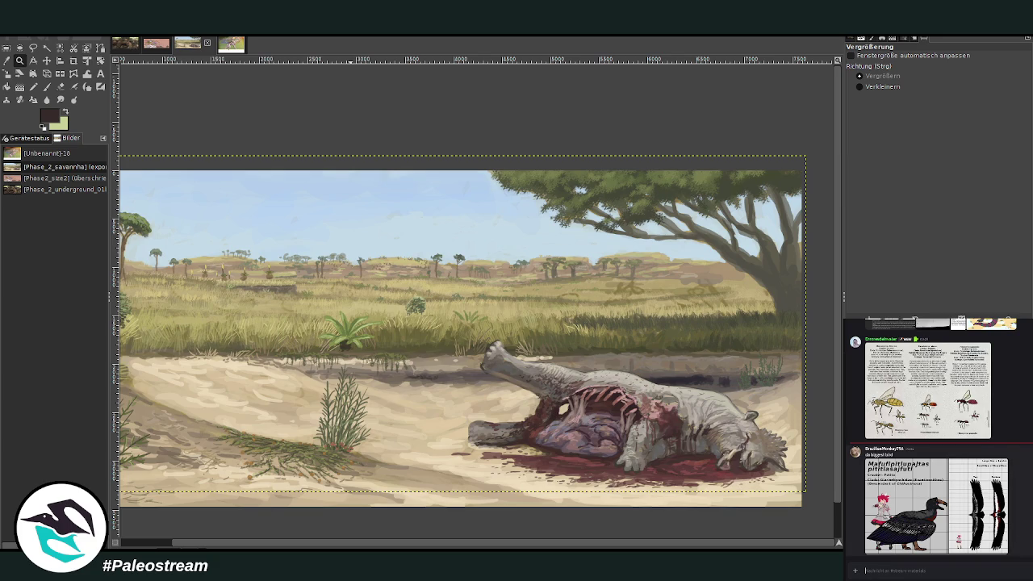
scroll(936, 435, "up", 2)
scroll(935, 436, "up", 1)
scroll(936, 435, "up", 1)
scroll(936, 436, "up", 1)
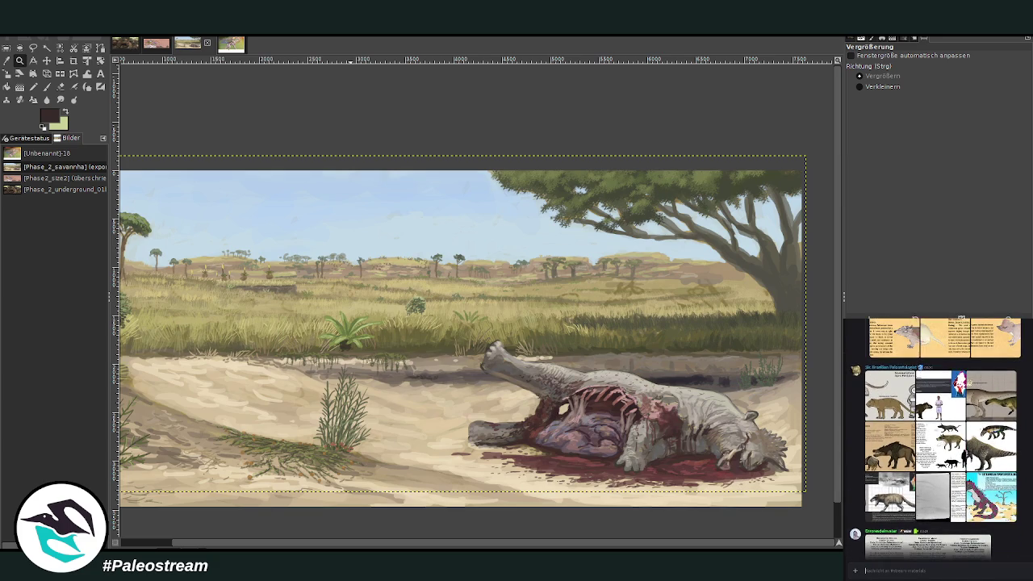
scroll(936, 436, "down", 5)
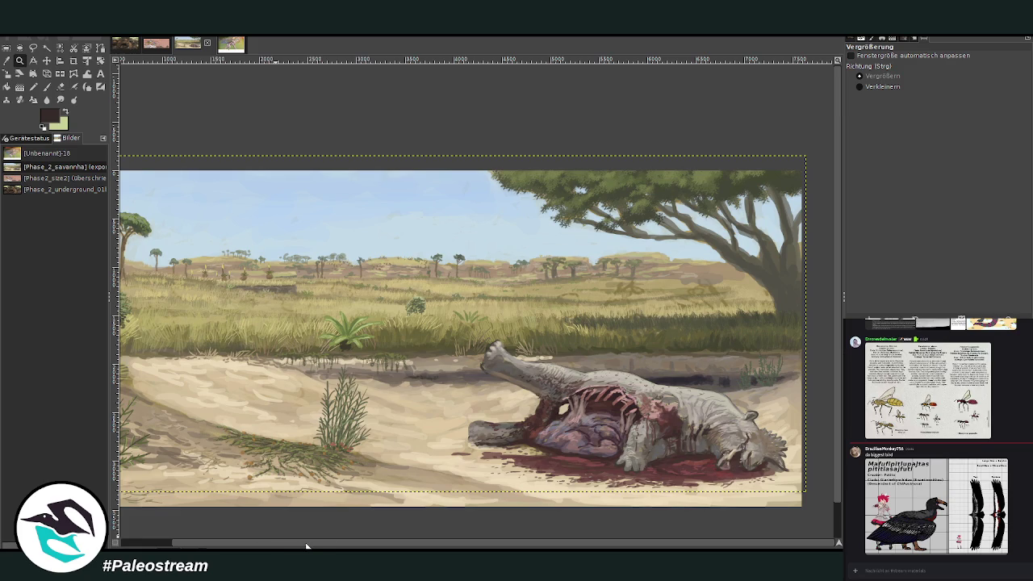
Dismiss the enlarged bird reference and bring up the size-comparison chart image.
left_click(864, 570)
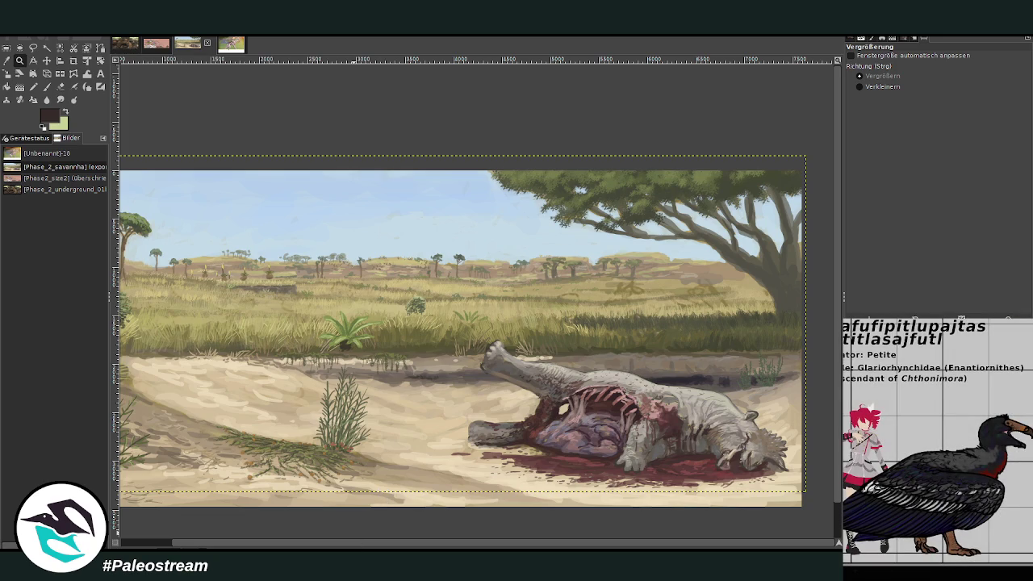
key("Escape")
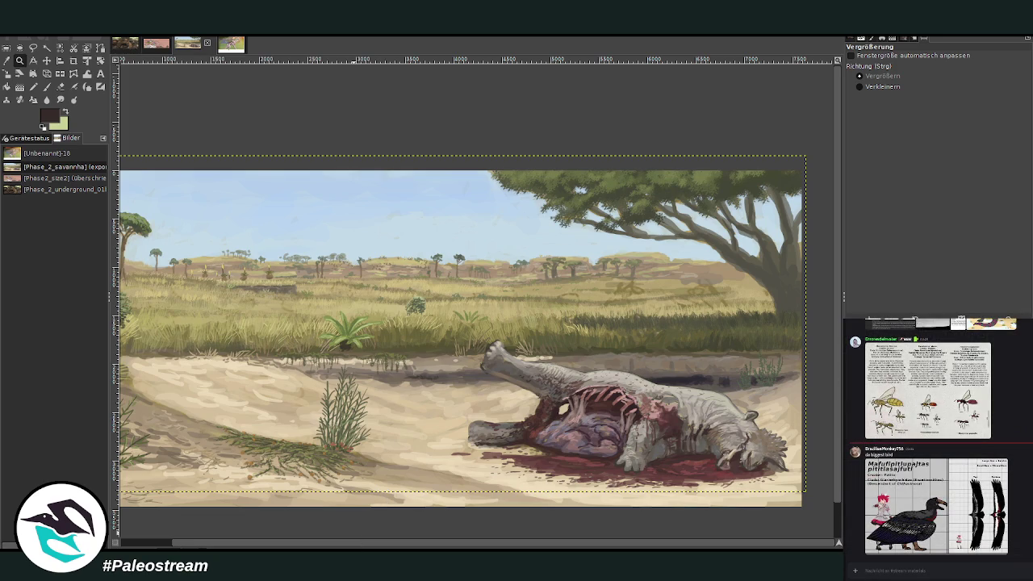
left_click(159, 46)
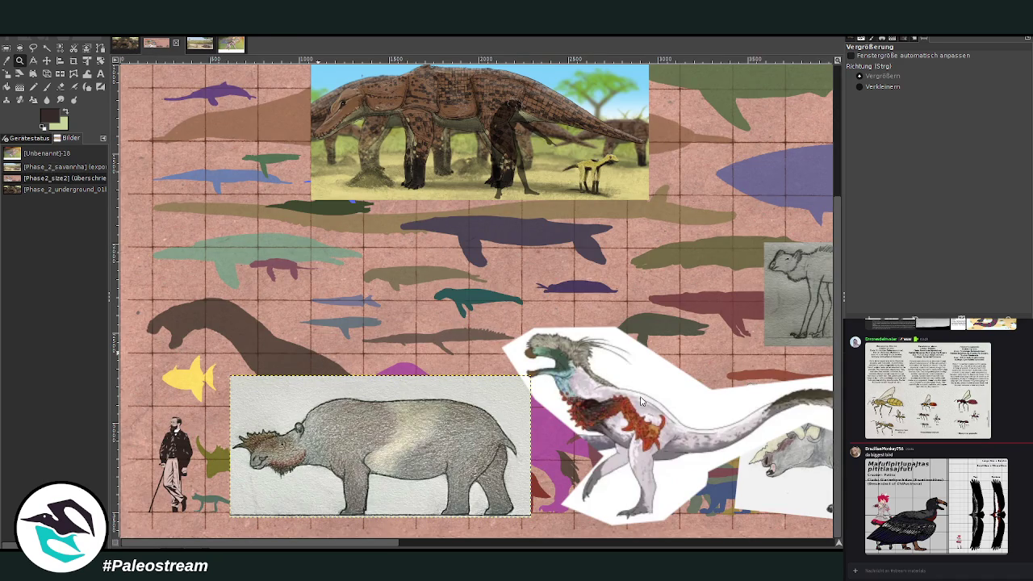
Paste the bird size chart into the collage and reposition it.
key("ctrl+v")
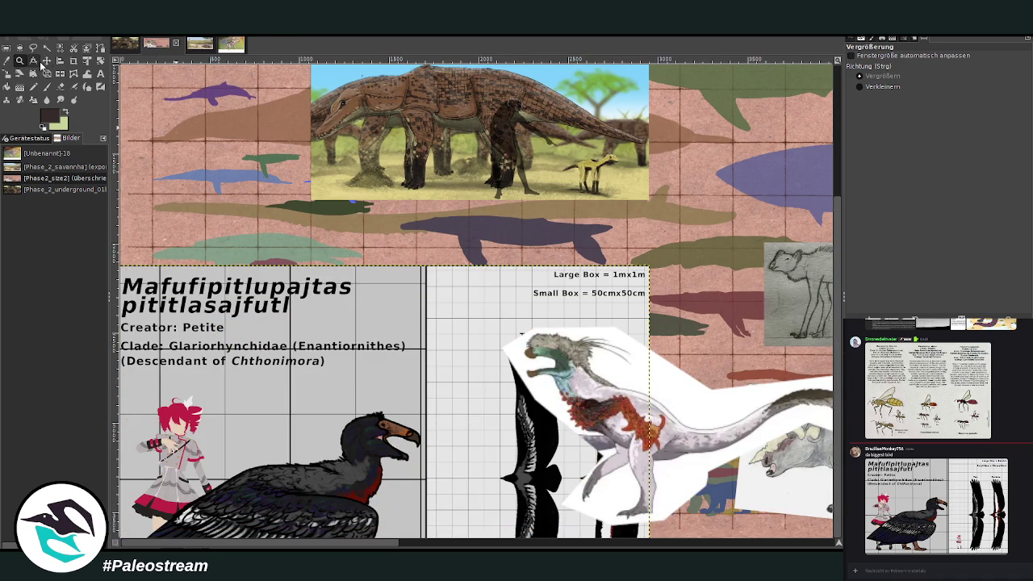
left_click(46, 61)
left_click_drag(353, 432, 464, 262)
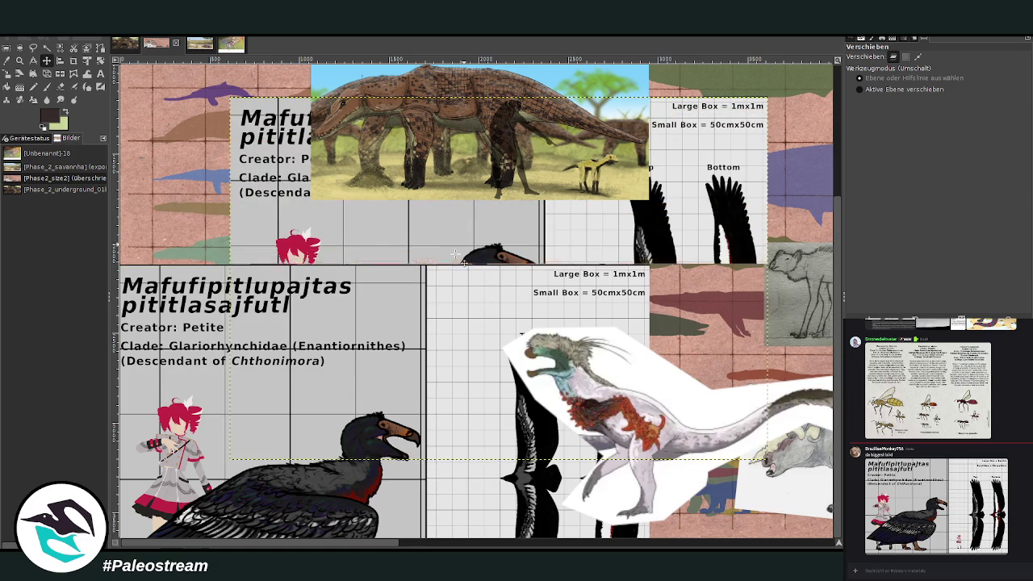
Crop the chart layer to the bird-and-character panel, redoing the crop once for a better fit.
left_click(74, 62)
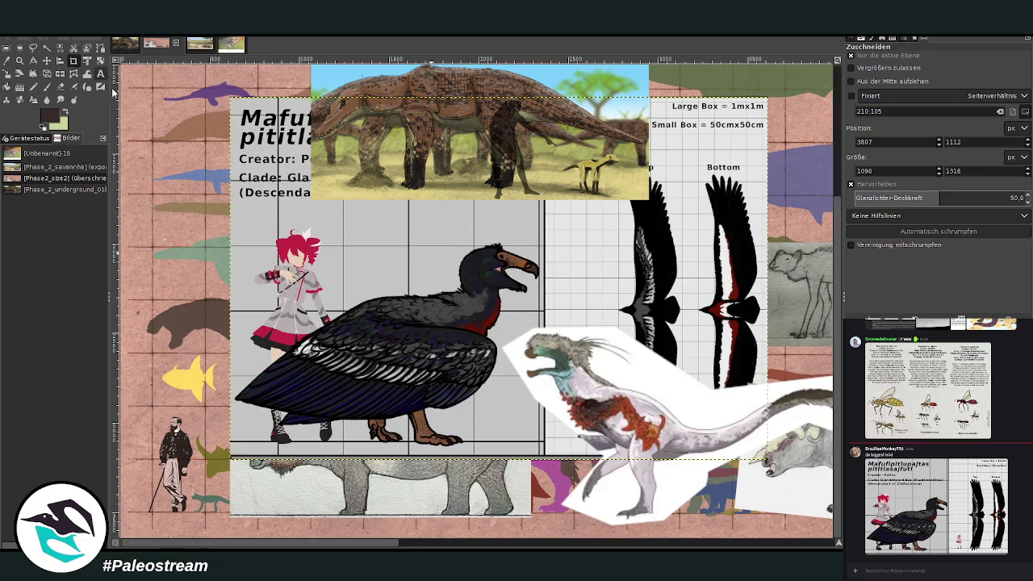
left_click_drag(236, 208, 542, 450)
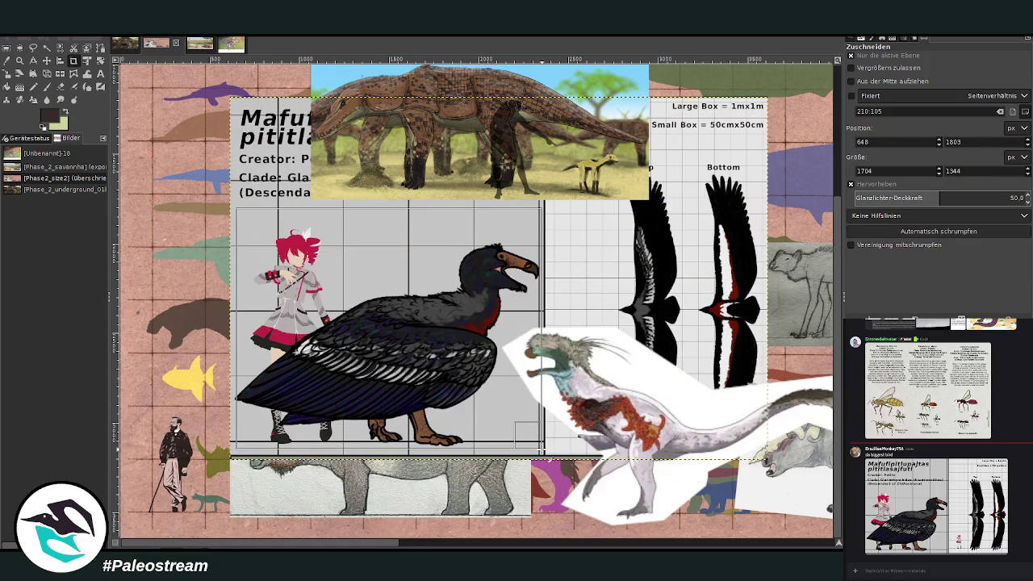
left_click_drag(542, 450, 544, 451)
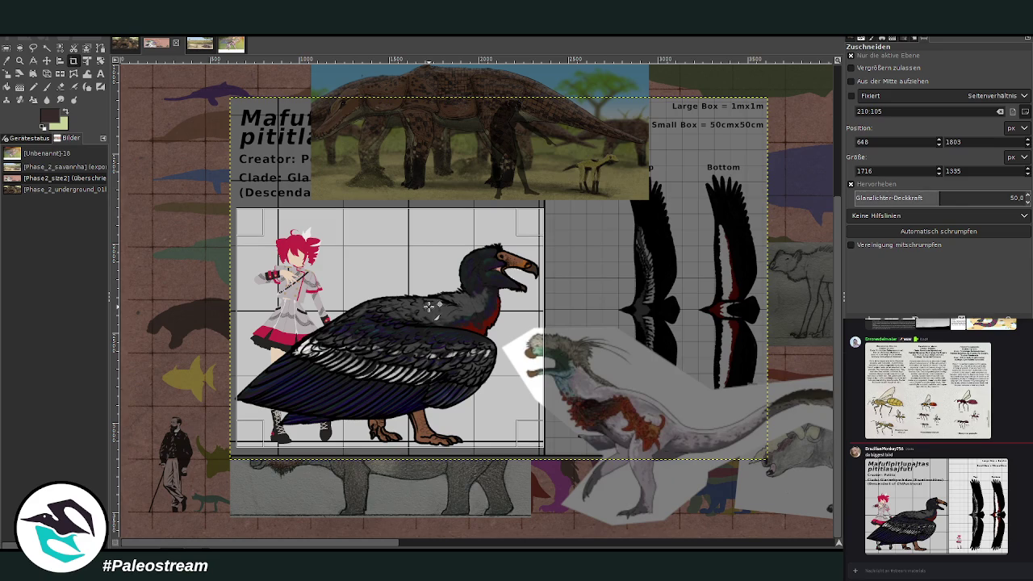
key("Return")
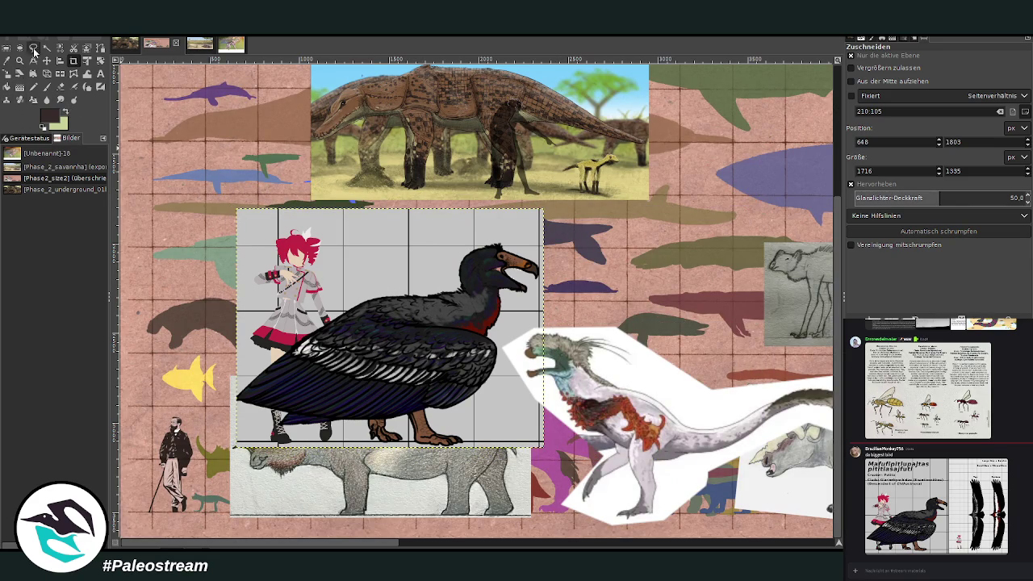
key("ctrl+z")
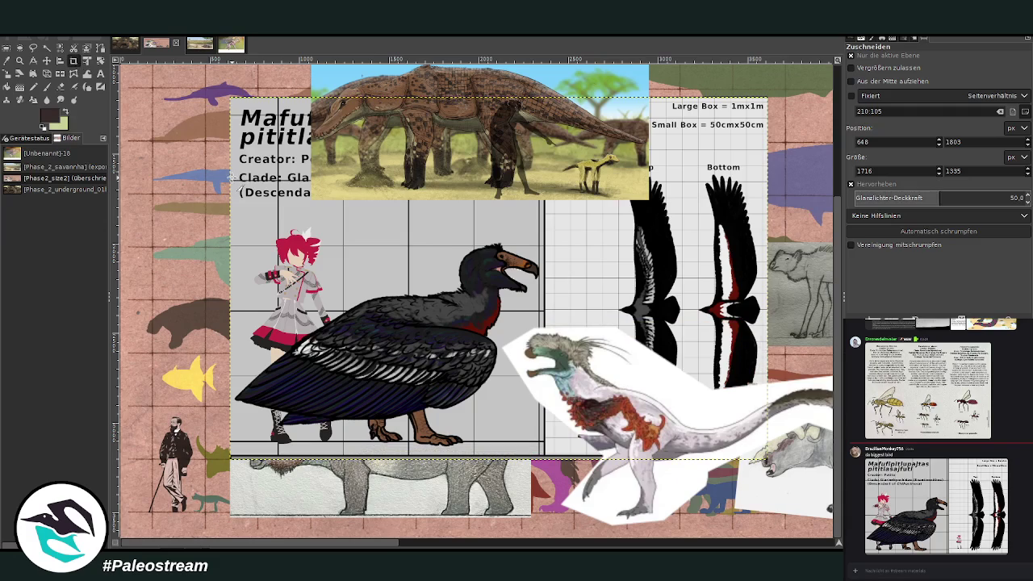
mouse_move(233, 174)
left_mouse_down()
mouse_move(545, 457)
mouse_move(544, 447)
left_mouse_up()
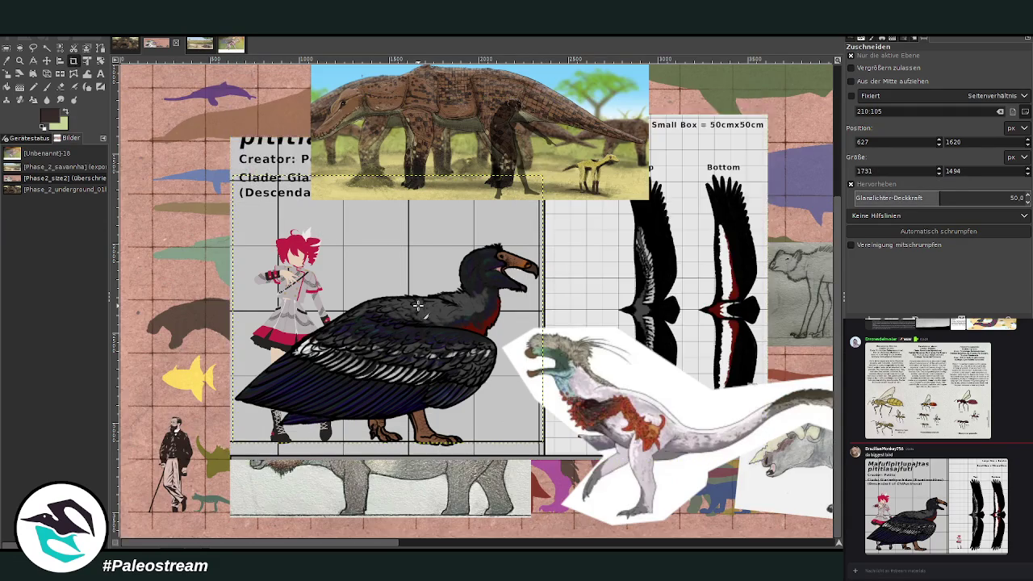
left_click(417, 304)
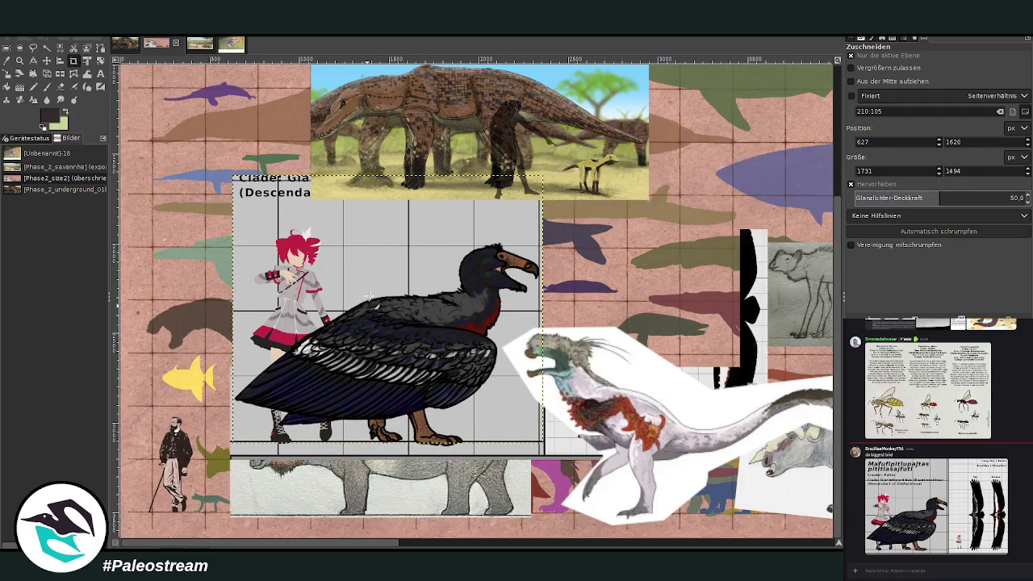
Mirror the cropped bird panel horizontally and scale it down to about two-thirds.
left_click(63, 76)
left_click(400, 288)
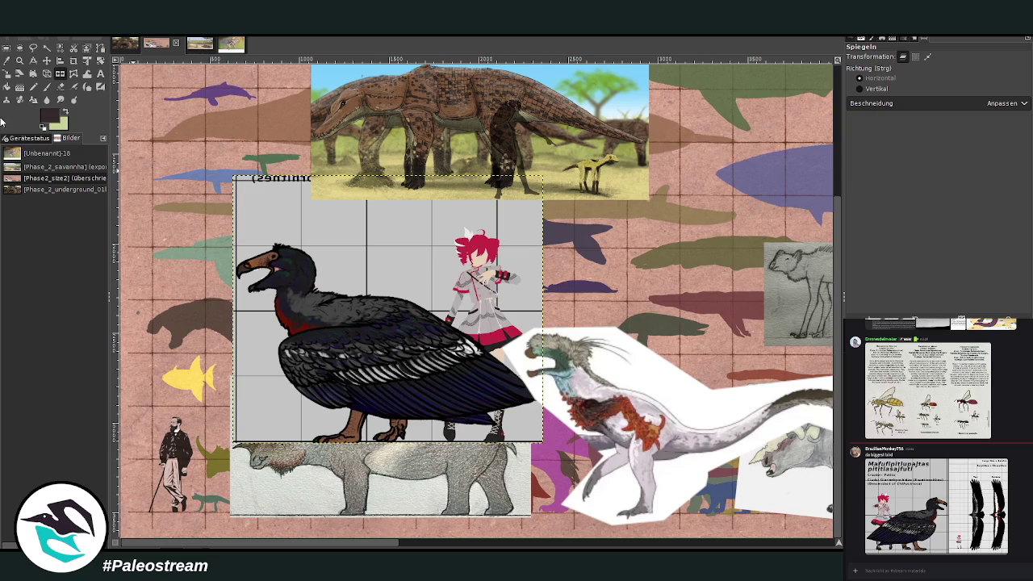
left_click(8, 73)
left_click(399, 318)
left_click_drag(542, 175, 423, 278)
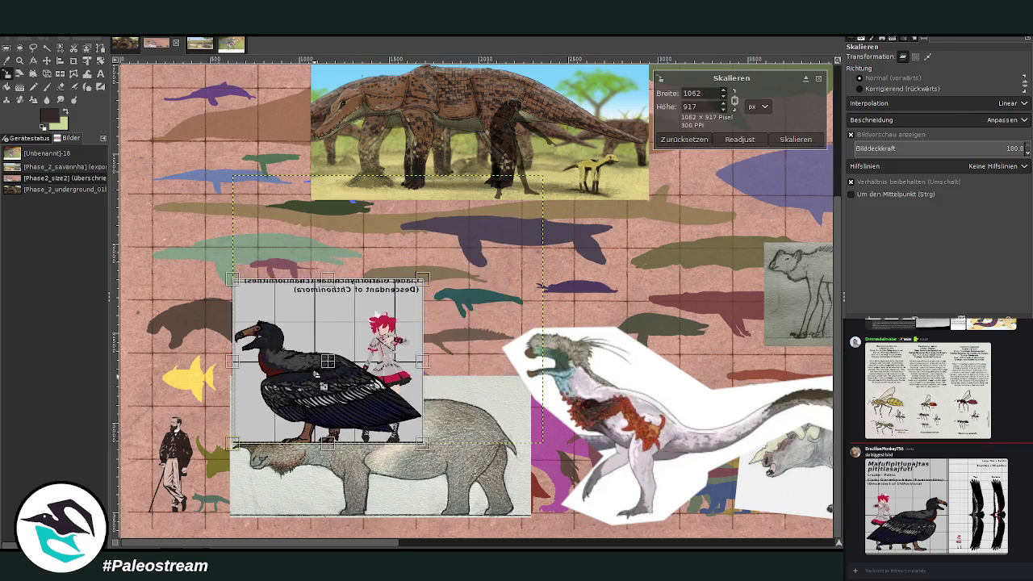
left_click_drag(339, 372, 319, 438)
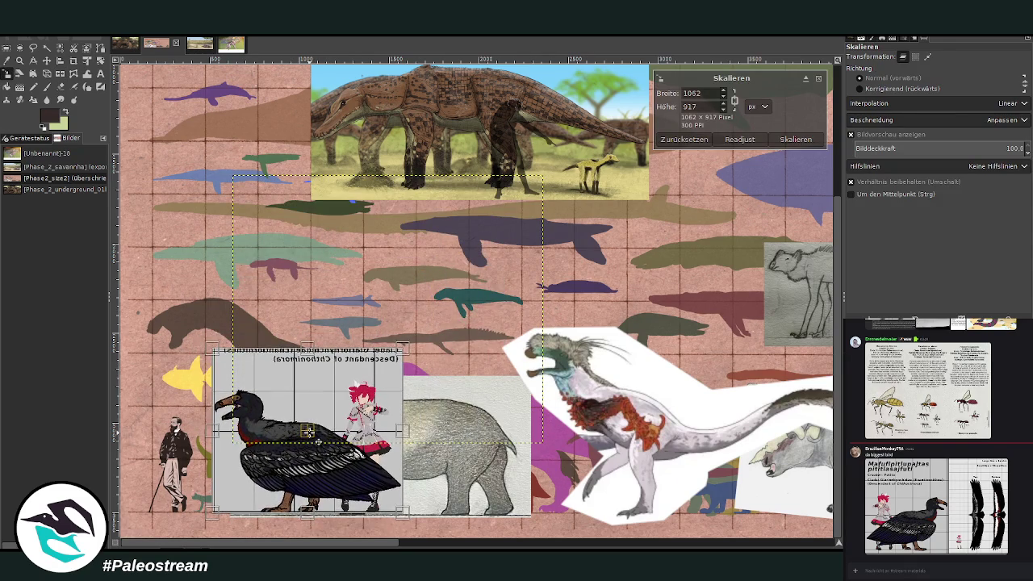
left_click_drag(400, 353, 418, 360)
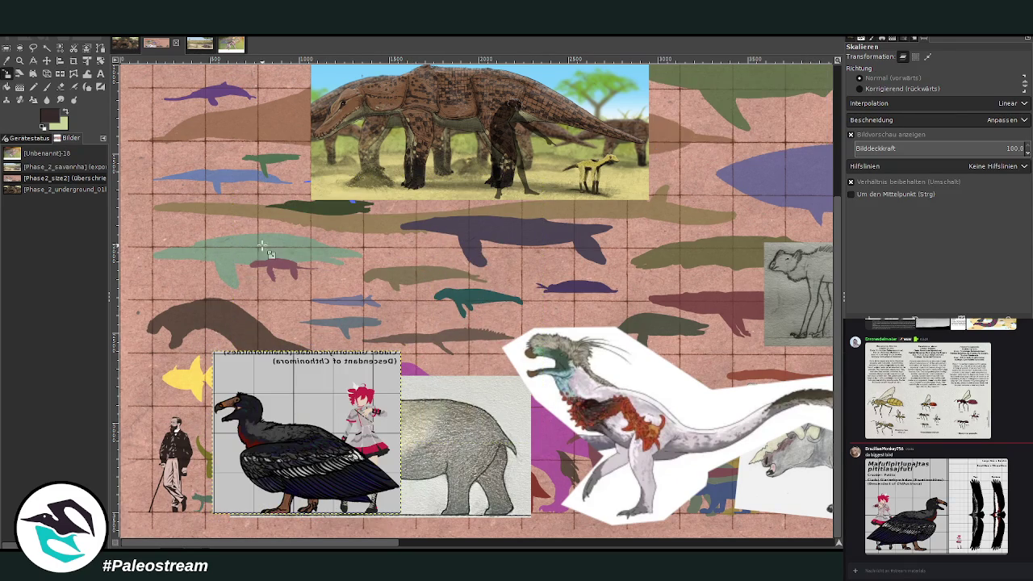
left_click(281, 390)
left_click_drag(282, 390, 281, 440)
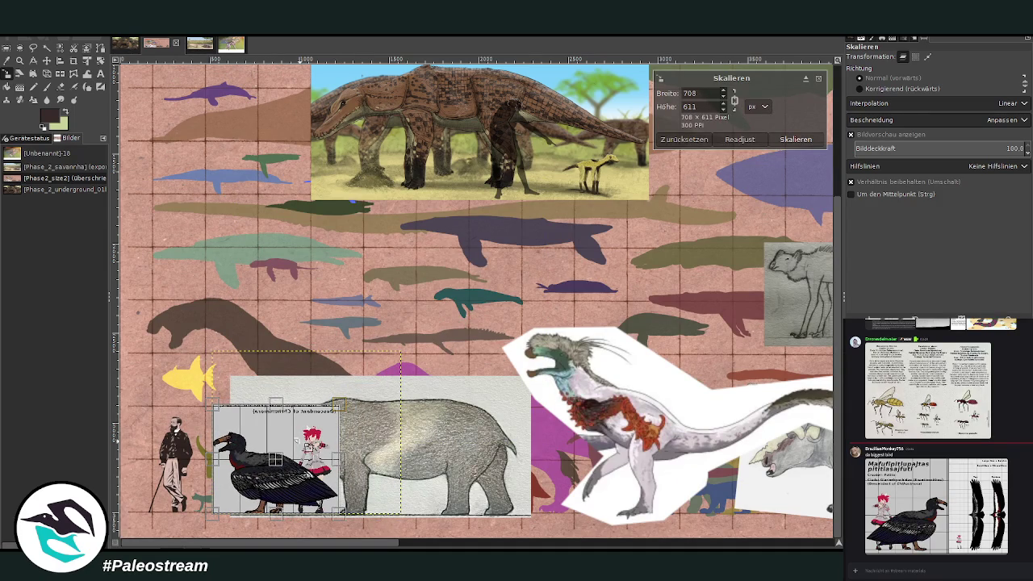
left_click(796, 138)
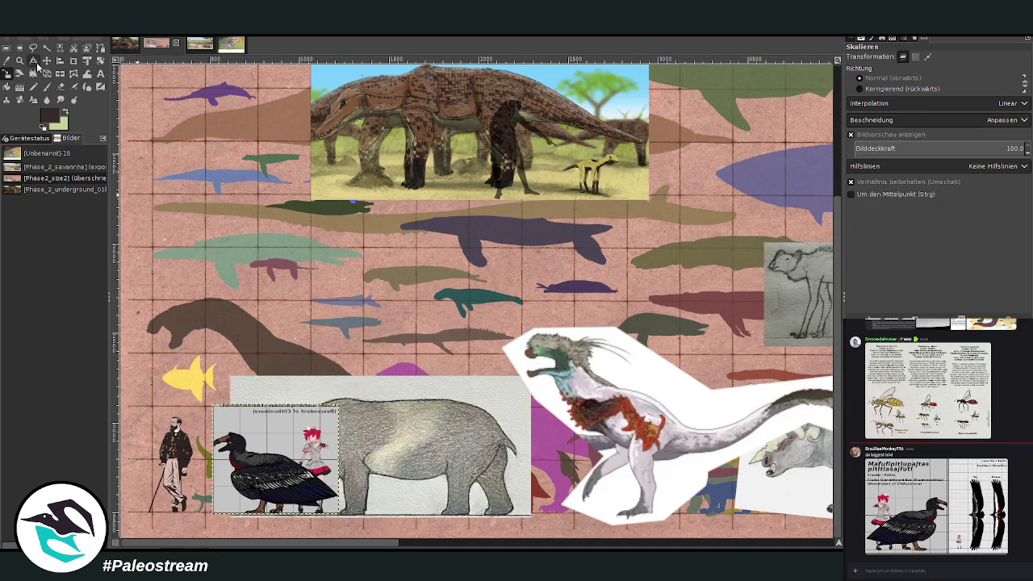
Place the small panel beside the grey mammal, hide the savanna painting layer, and re-add the full chart.
left_click(46, 60)
left_click_drag(383, 431, 512, 438)
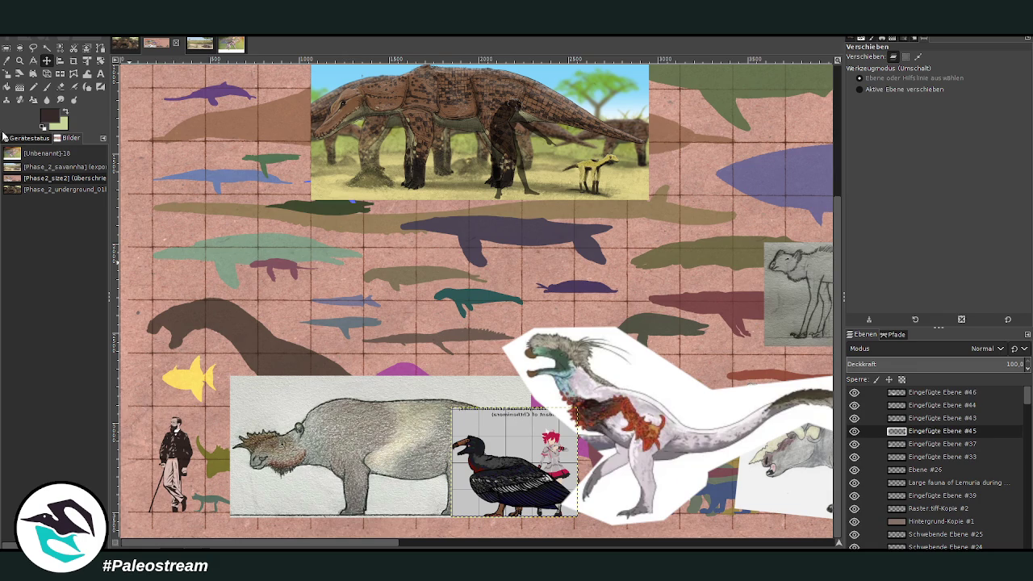
left_click(854, 405)
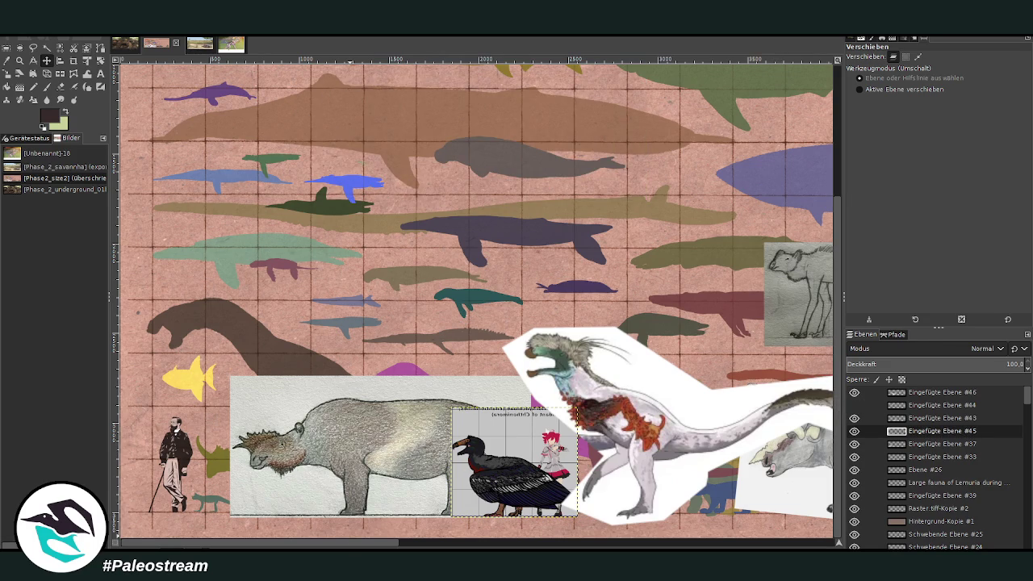
left_click(962, 519)
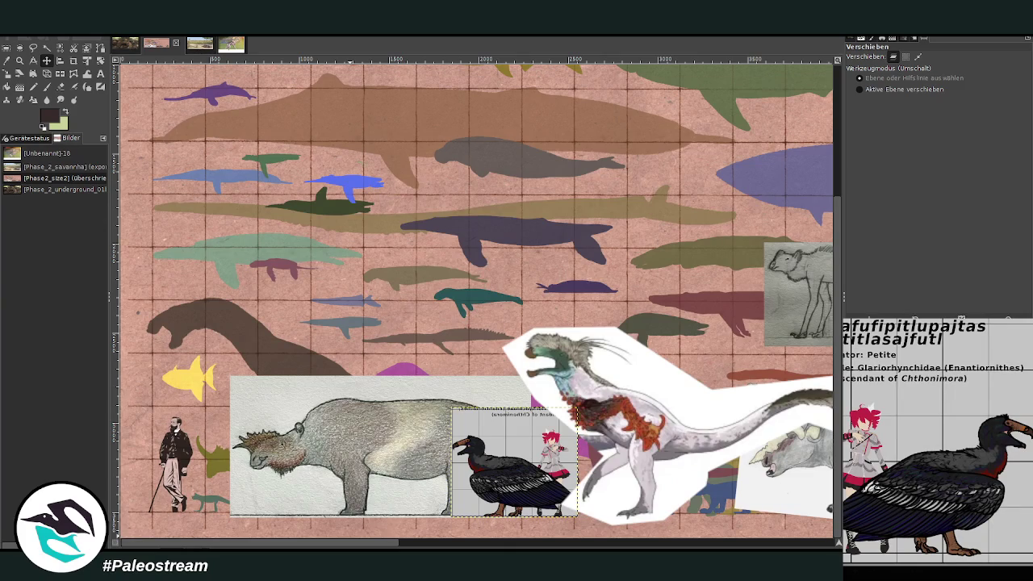
key("Escape")
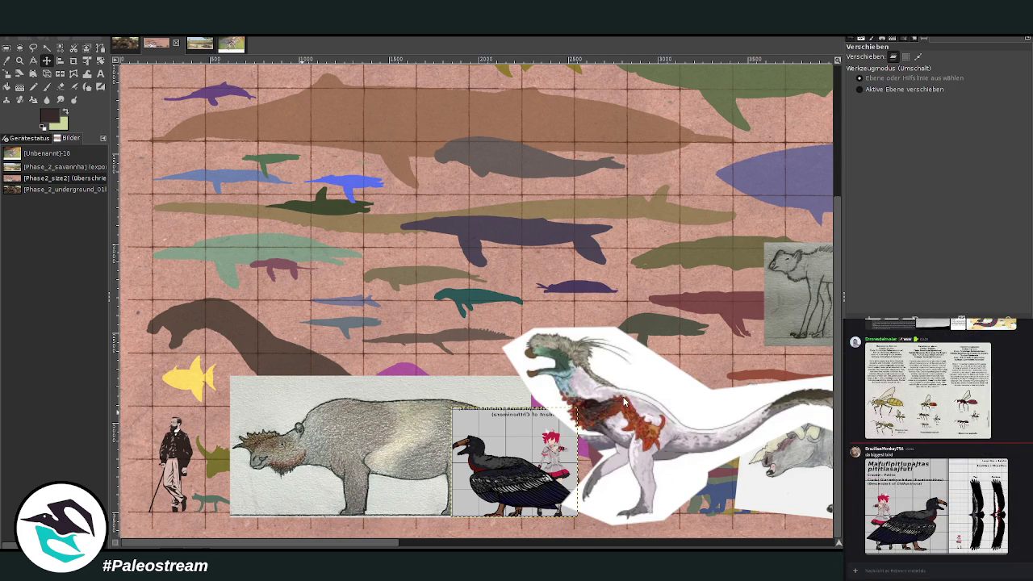
key("ctrl+z")
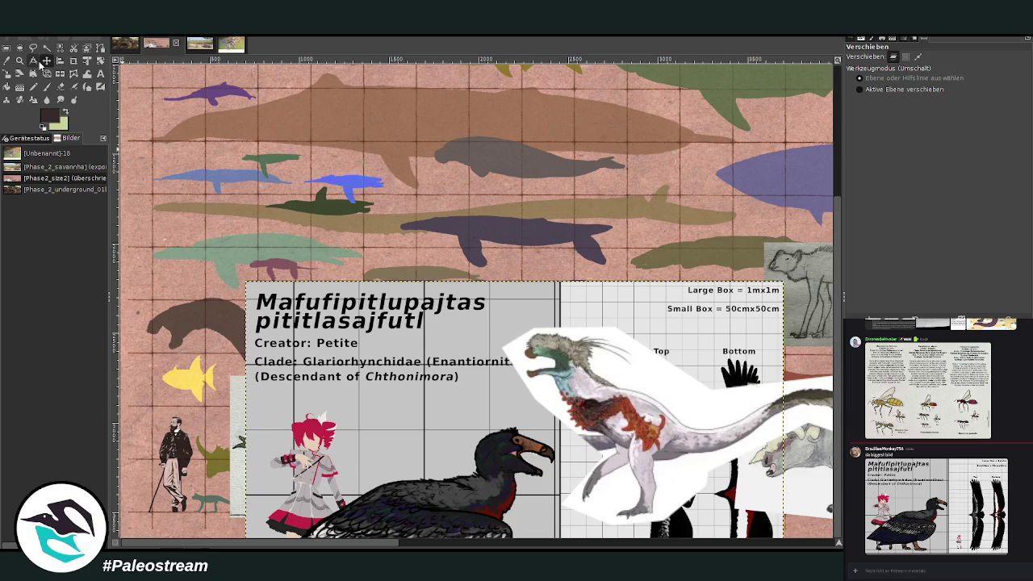
Move the freshly added chart up and left on the canvas.
left_click(33, 61)
left_click(46, 61)
left_click_drag(379, 403, 217, 173)
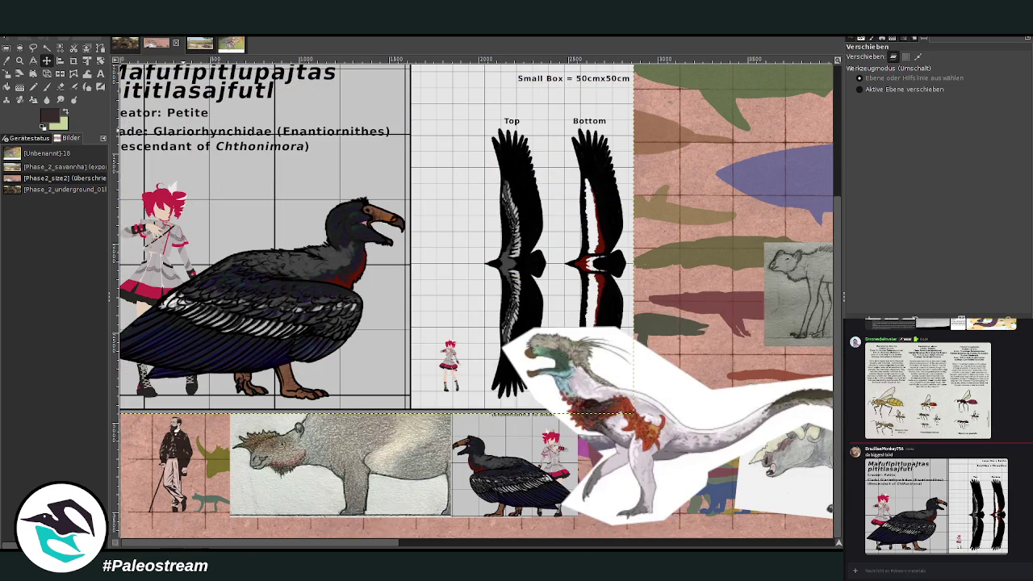
mouse_move(451, 157)
left_mouse_down()
mouse_move(432, 337)
mouse_move(283, 49)
left_mouse_up()
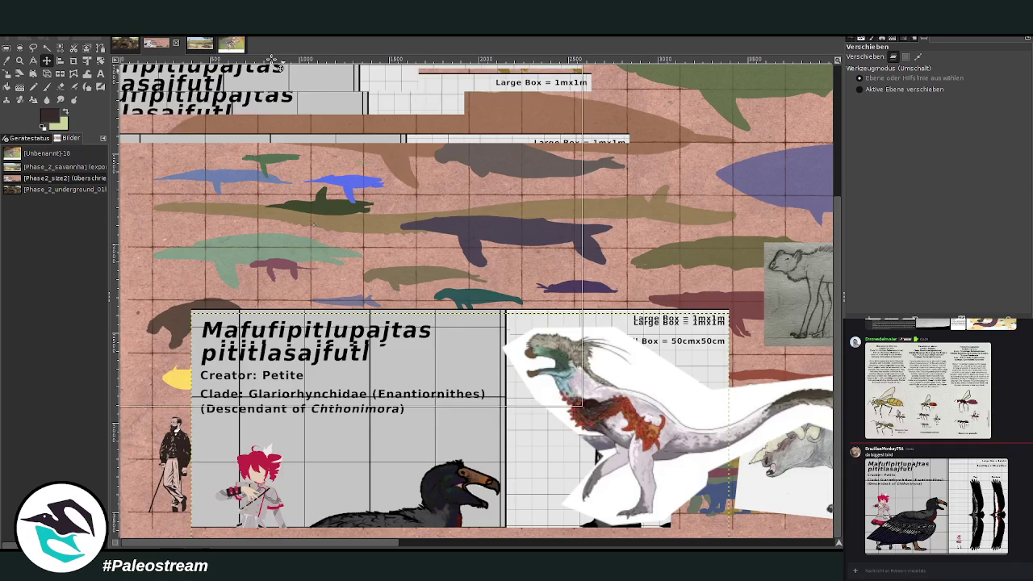
Crop the chart layer to a selection around the Top wing view and small figure.
left_click(6, 48)
left_click_drag(386, 98, 510, 395)
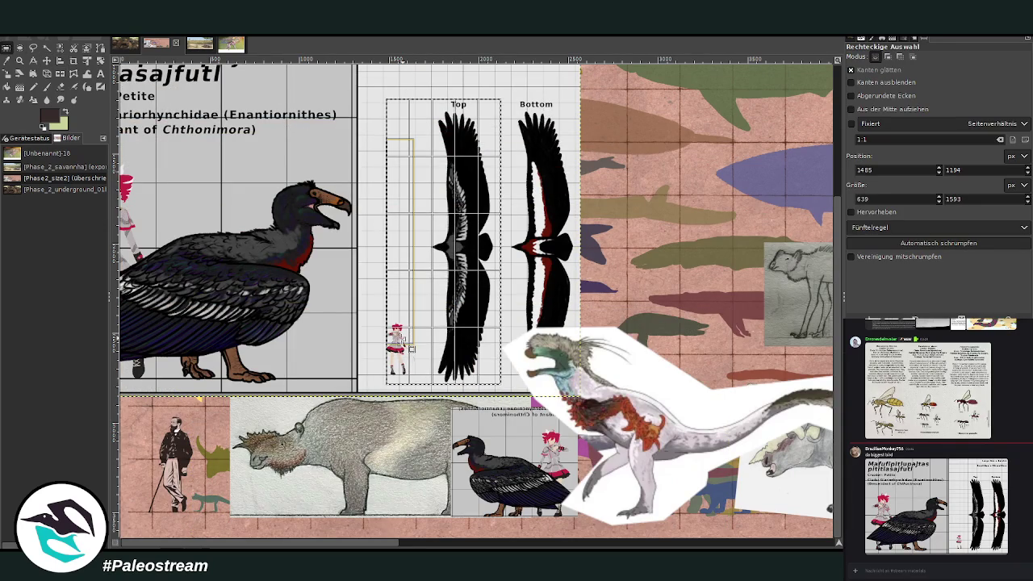
left_click_drag(405, 343, 401, 344)
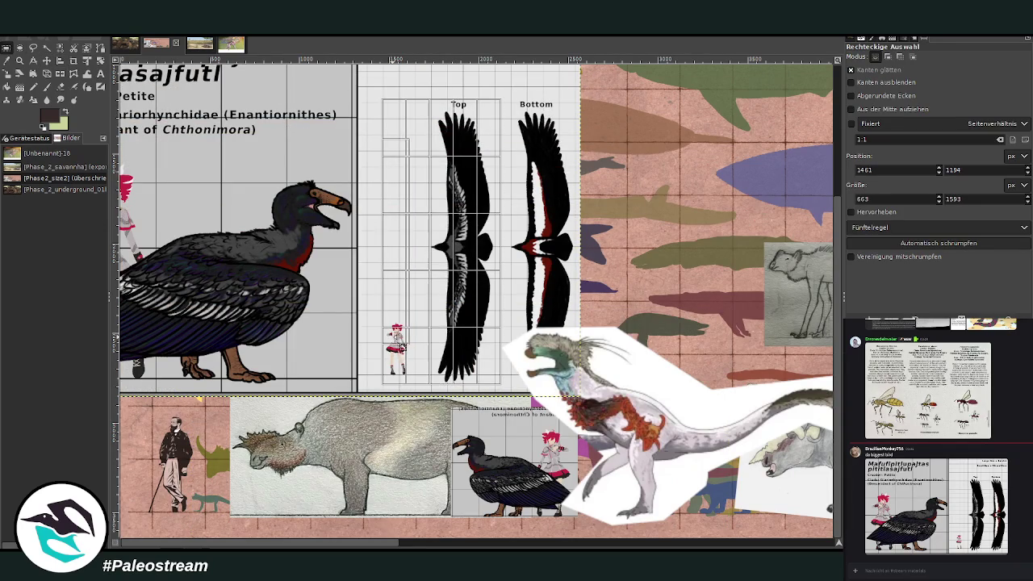
left_click(452, 312)
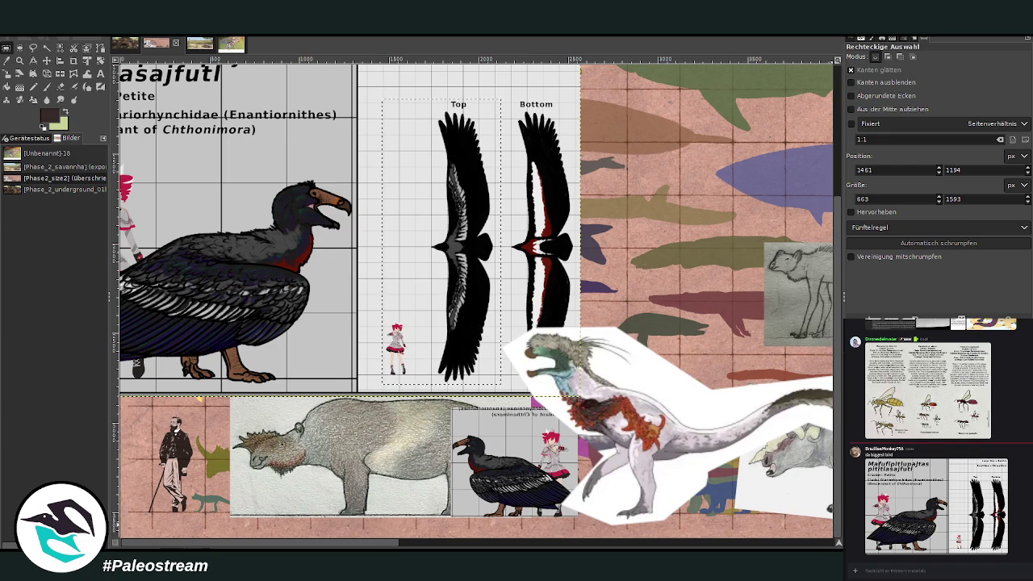
key("ctrl+shift+a")
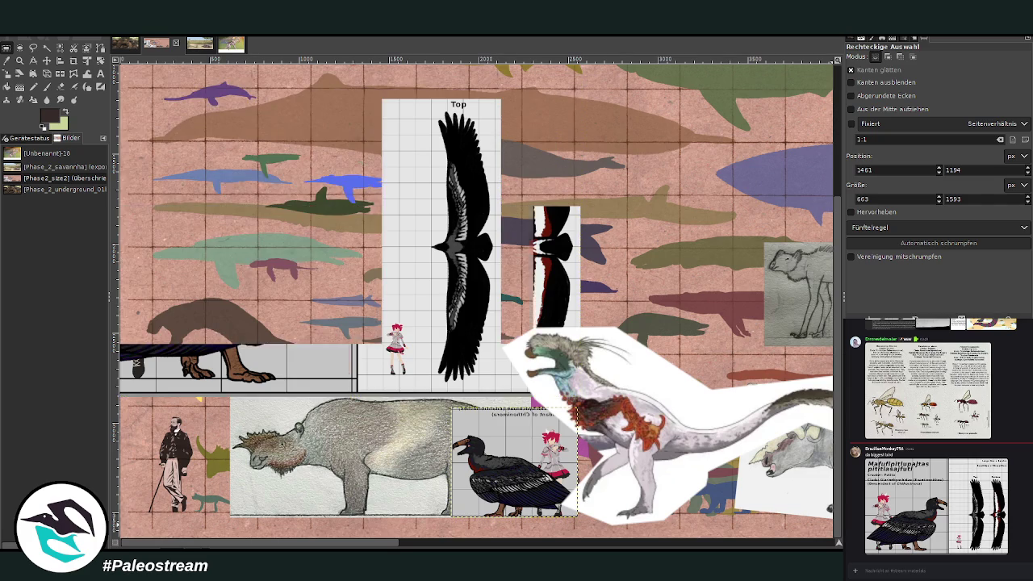
Rotate the wing view layer 90° so the wings lie horizontally.
left_click(100, 60)
left_click(409, 152)
left_click_drag(721, 110, 797, 110)
left_click(795, 152)
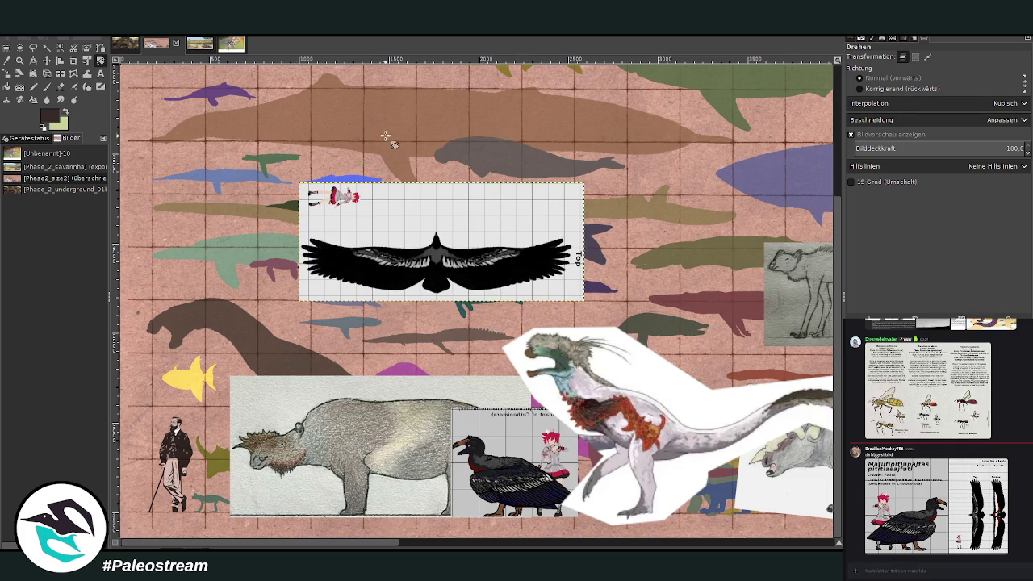
Scale the top-view wing chart down and shift it up and left in the collage.
left_click(7, 74)
left_click(403, 216)
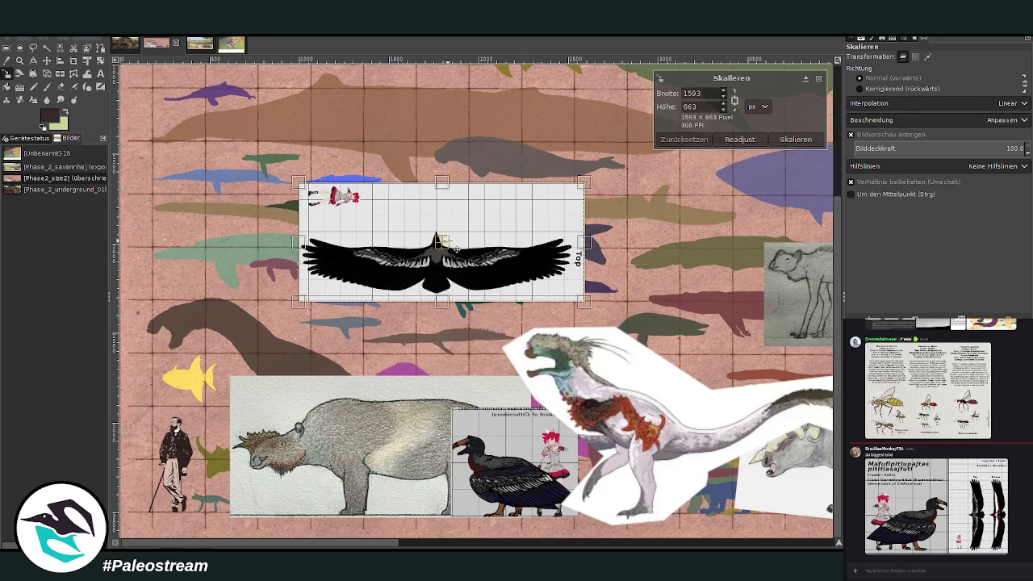
left_click_drag(454, 249, 302, 230)
left_click_drag(342, 186, 320, 234)
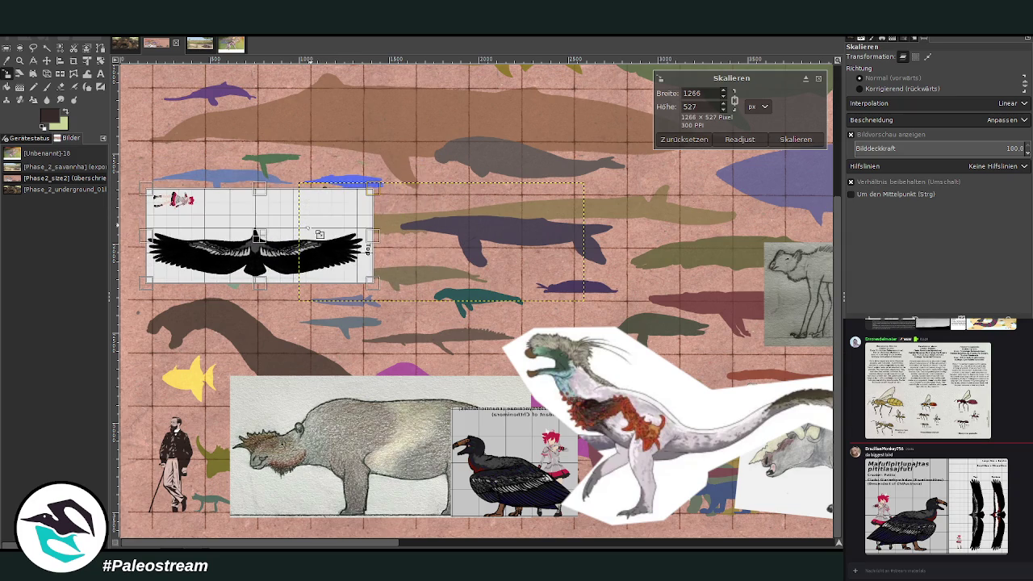
left_click_drag(219, 221, 225, 222)
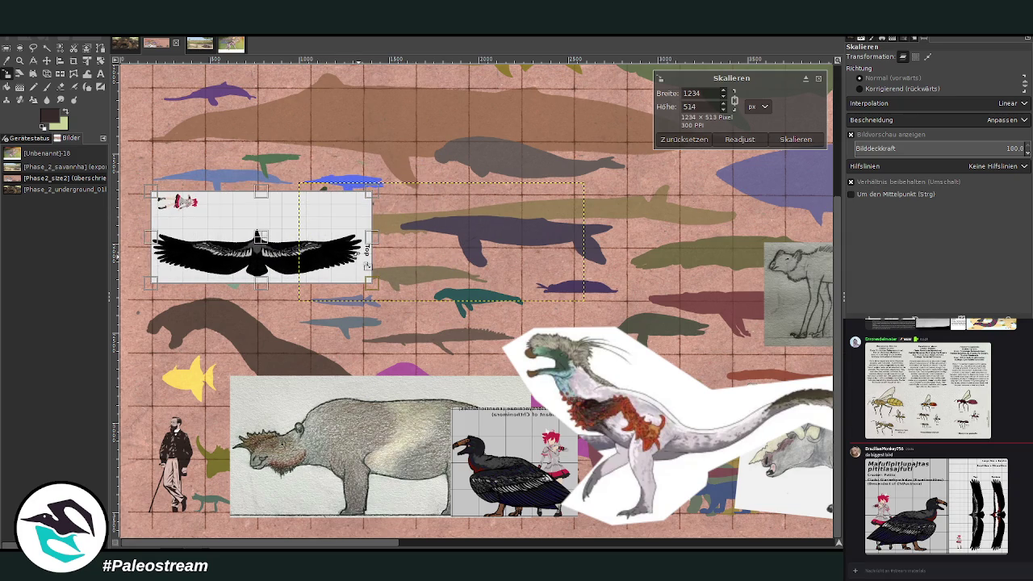
left_click(792, 139)
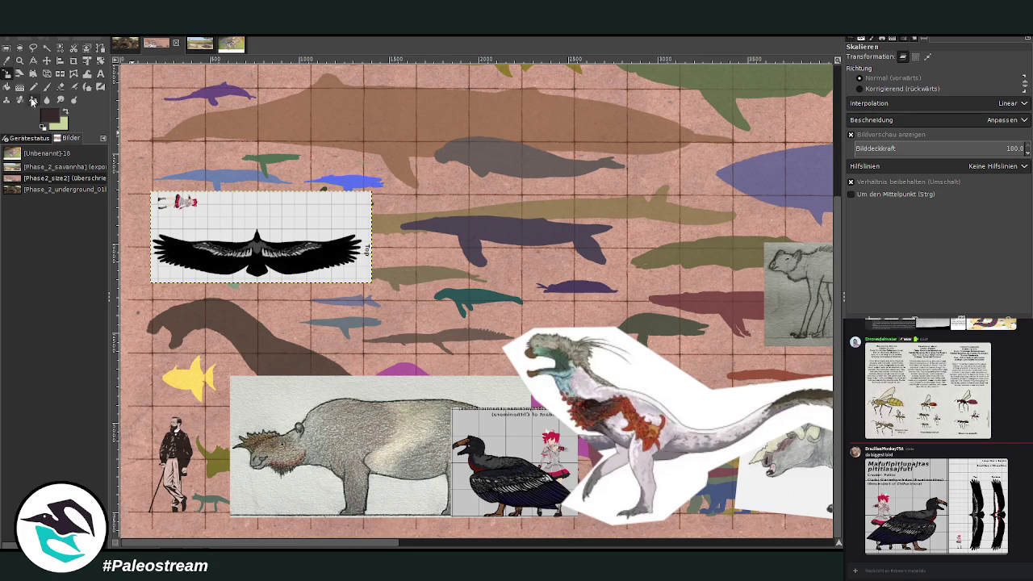
Rescale the wing chart larger, to about 2473 × 1029 pixels.
left_click(276, 229)
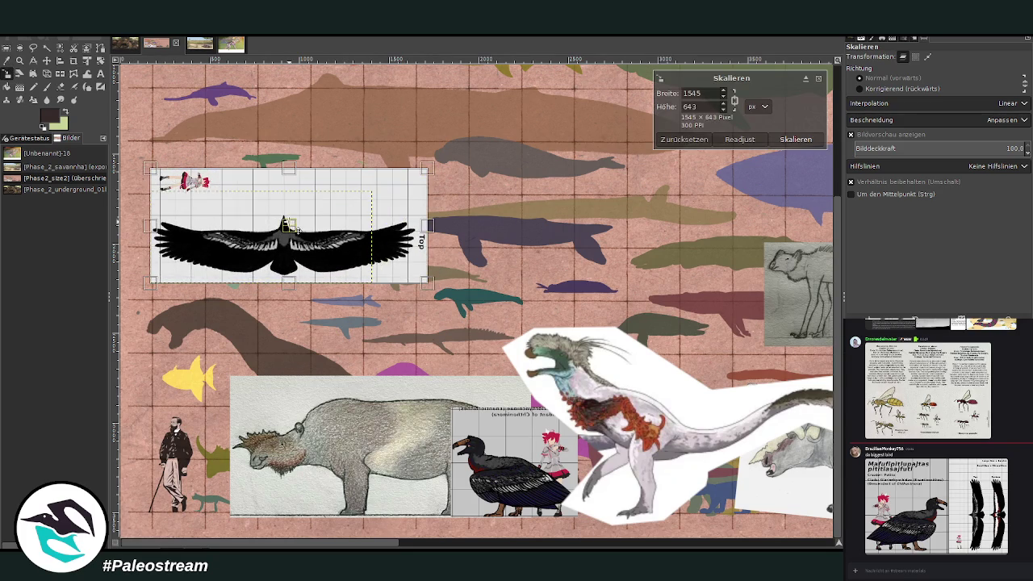
left_click_drag(315, 226, 286, 123)
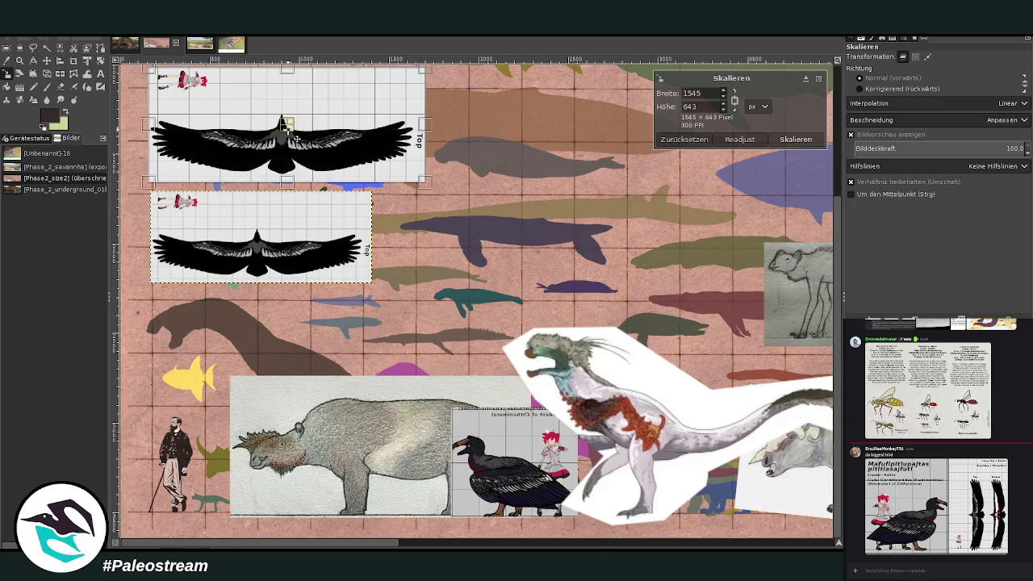
scroll(291, 133, "up", 3)
left_click_drag(351, 236, 459, 234)
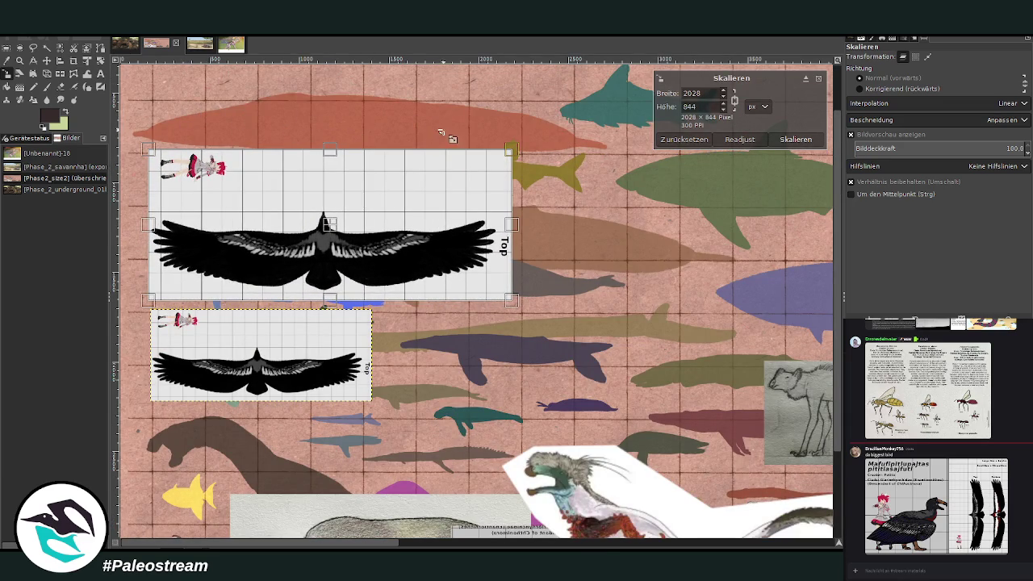
left_click_drag(494, 186, 584, 183)
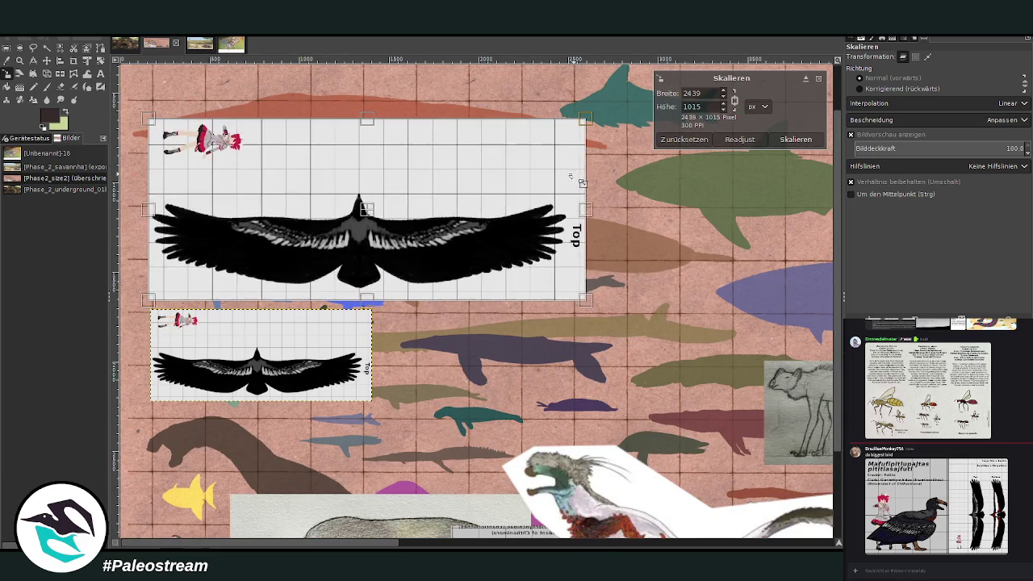
left_click_drag(202, 169, 192, 171)
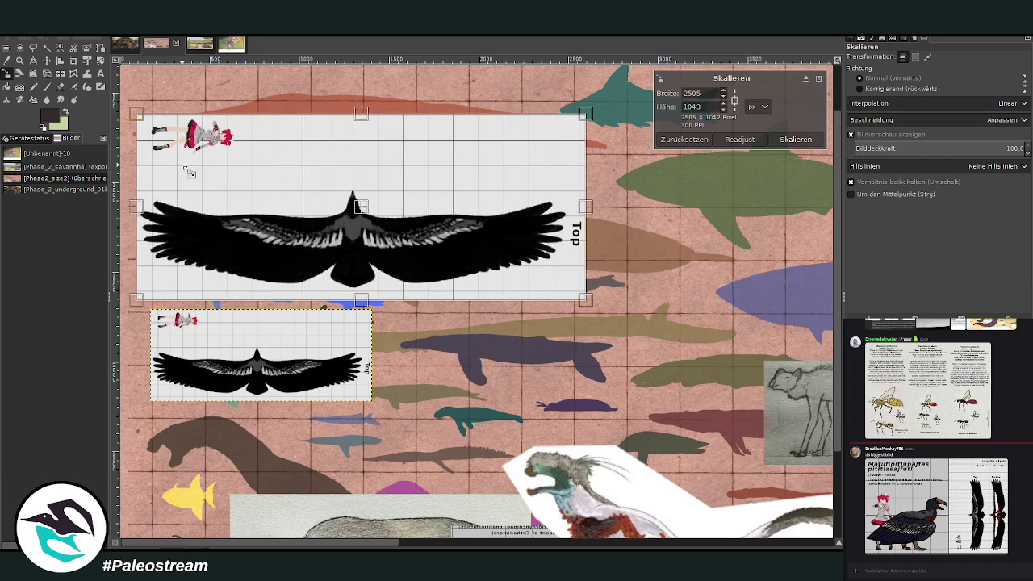
left_click_drag(560, 229, 552, 232)
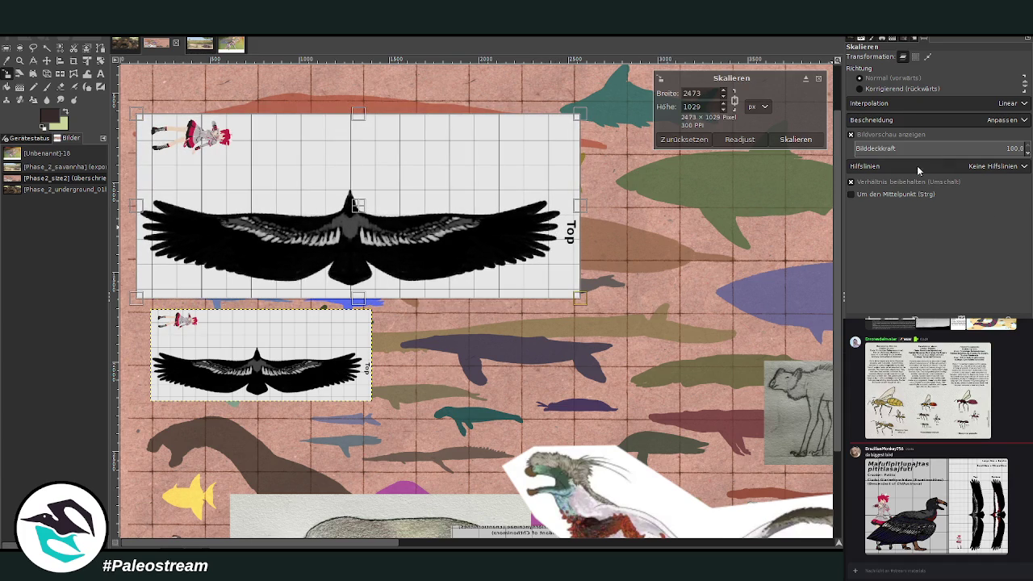
left_click(794, 140)
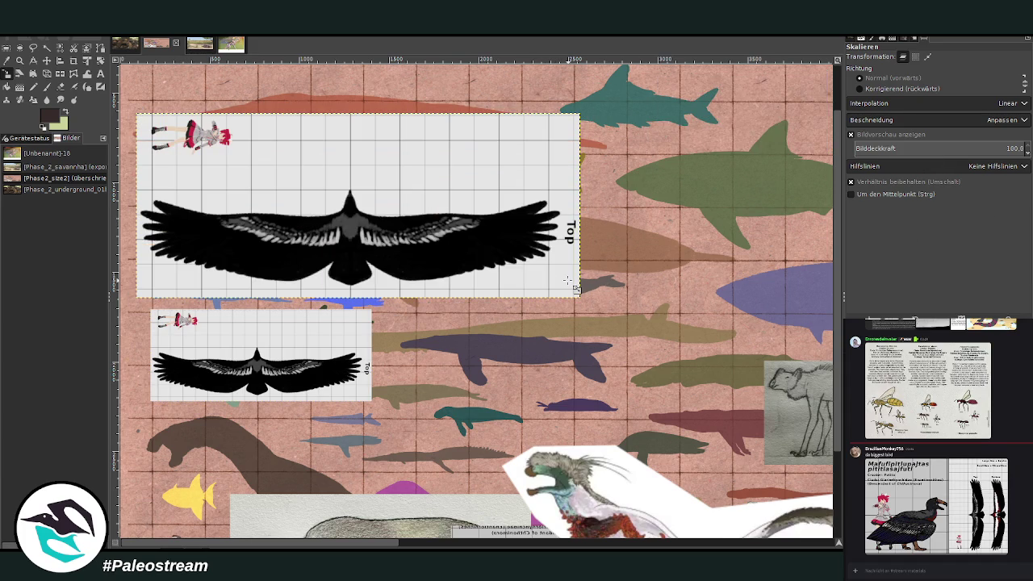
scroll(567, 280, "down", 3)
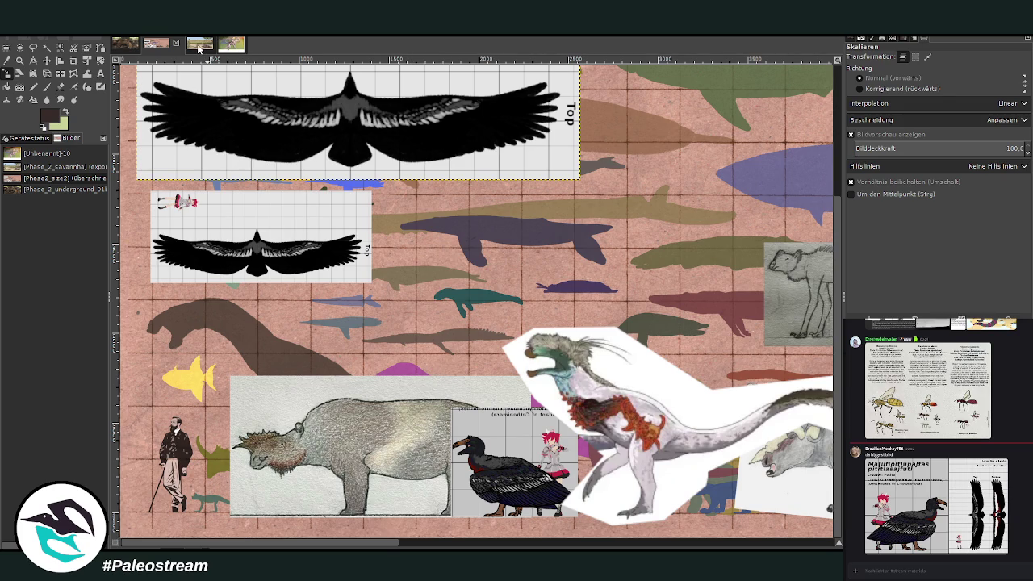
Shrink the condor-and-girl chart to a 386 × 334 px inset at the rhino drawing's lower left.
left_click(46, 60)
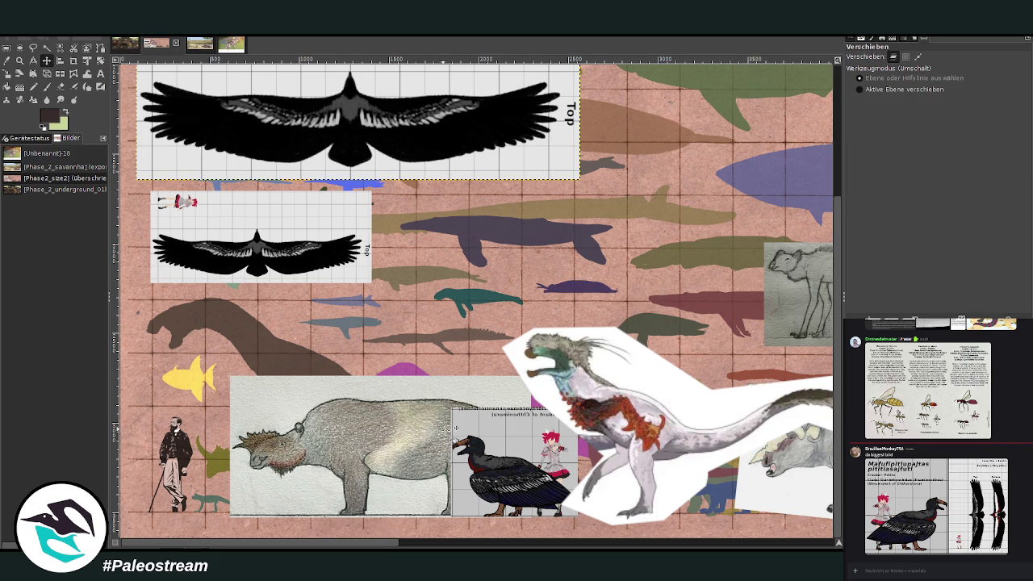
left_click(492, 461)
left_click(8, 74)
left_click(533, 431)
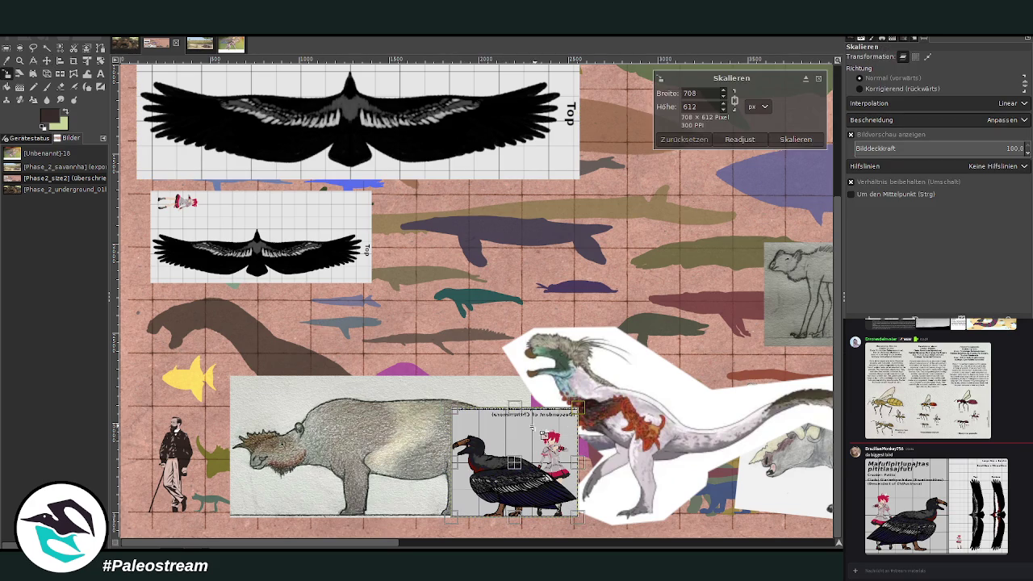
mouse_move(532, 431)
left_mouse_down()
mouse_move(484, 479)
mouse_move(259, 482)
mouse_move(313, 485)
left_mouse_up()
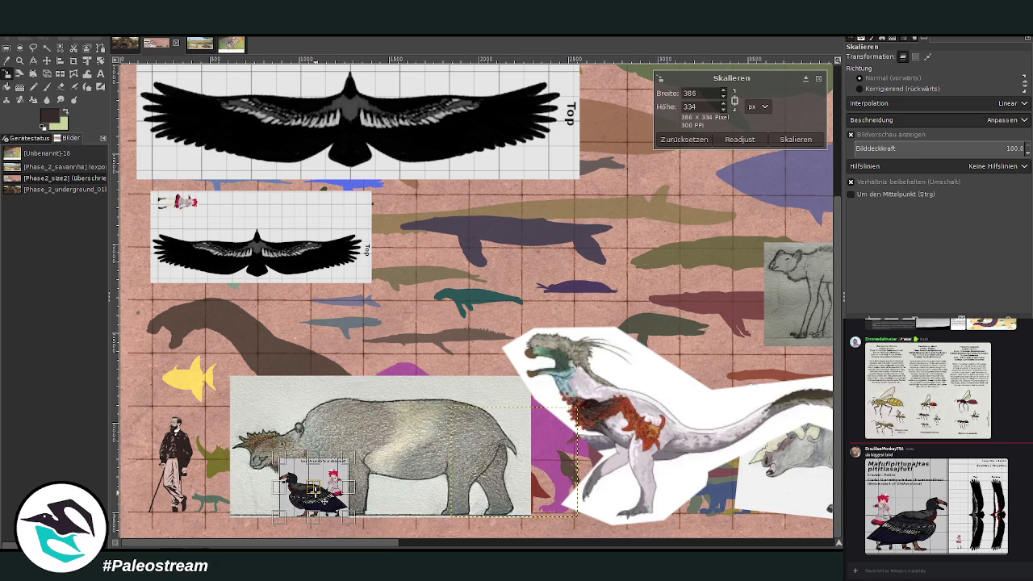
left_click(779, 138)
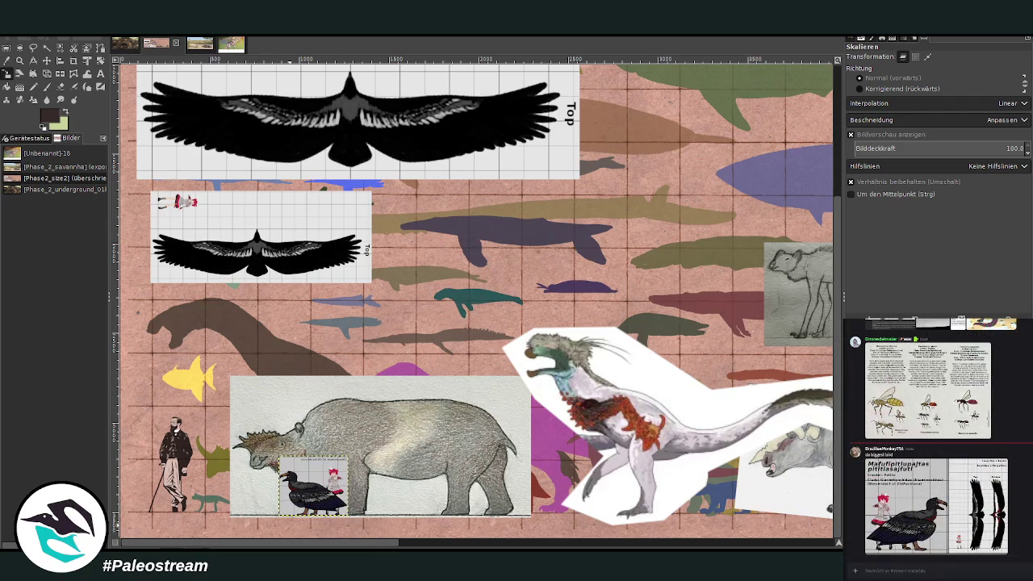
Move the small wing chart above the flying bird silhouettes and adjust the vulture panels' positions.
left_click(47, 60)
scroll(352, 261, "right", 1)
scroll(353, 261, "right", 3)
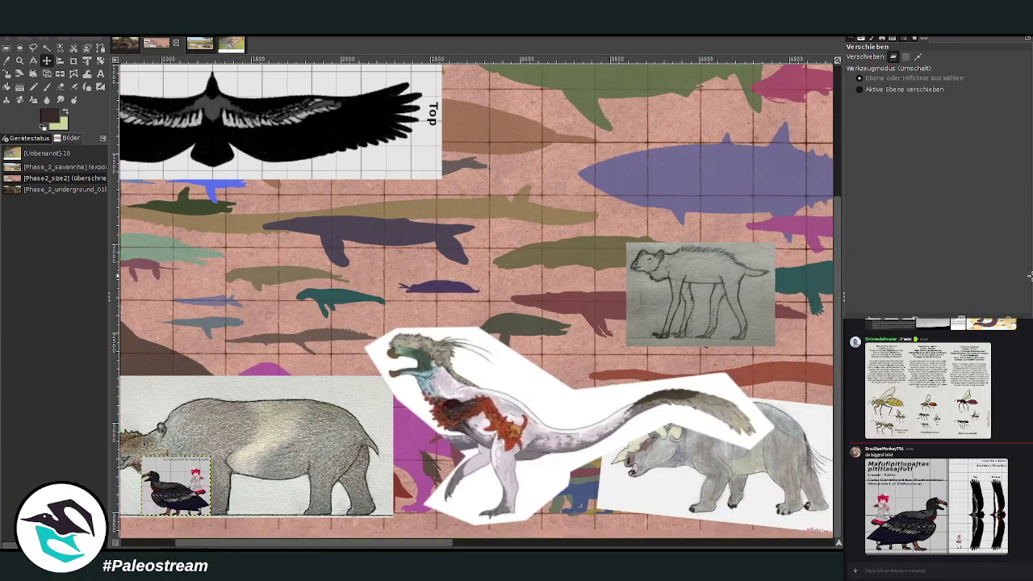
scroll(352, 260, "right", 3)
scroll(353, 260, "right", 3)
scroll(593, 185, "right", 3)
scroll(593, 186, "right", 3)
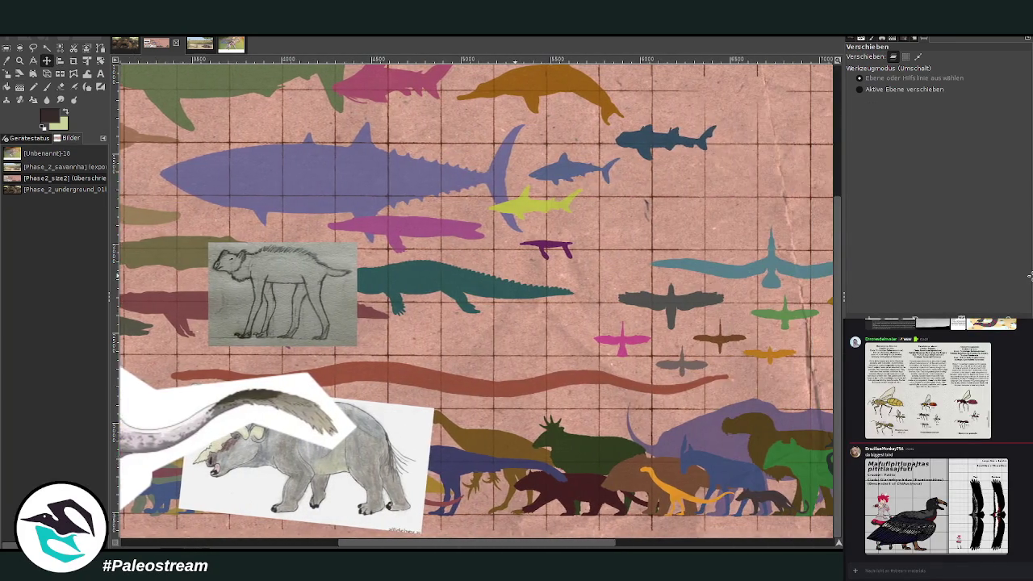
scroll(593, 186, "right", 3)
scroll(593, 185, "right", 3)
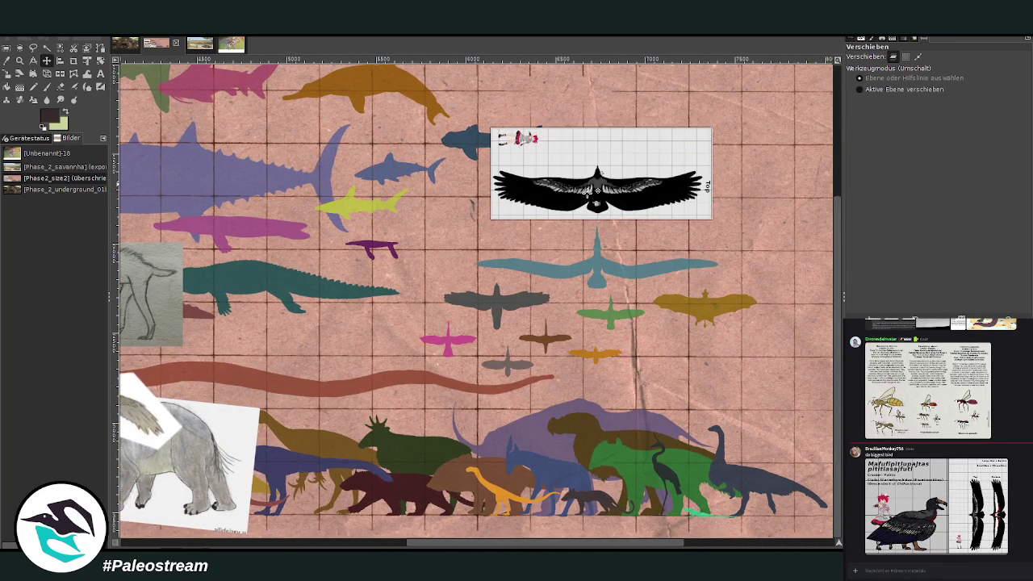
left_click_drag(593, 186, 584, 194)
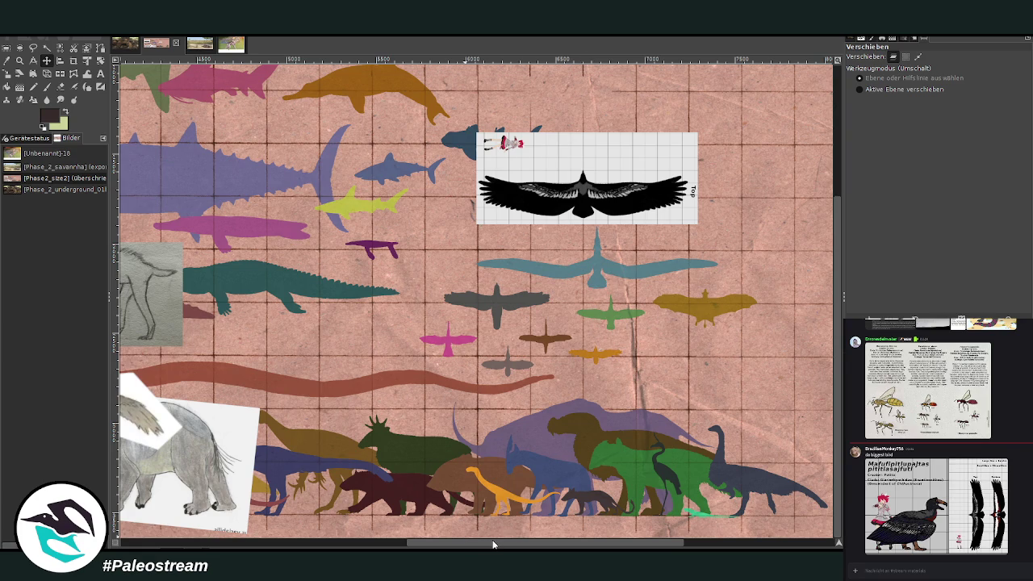
left_click_drag(494, 540, 483, 542)
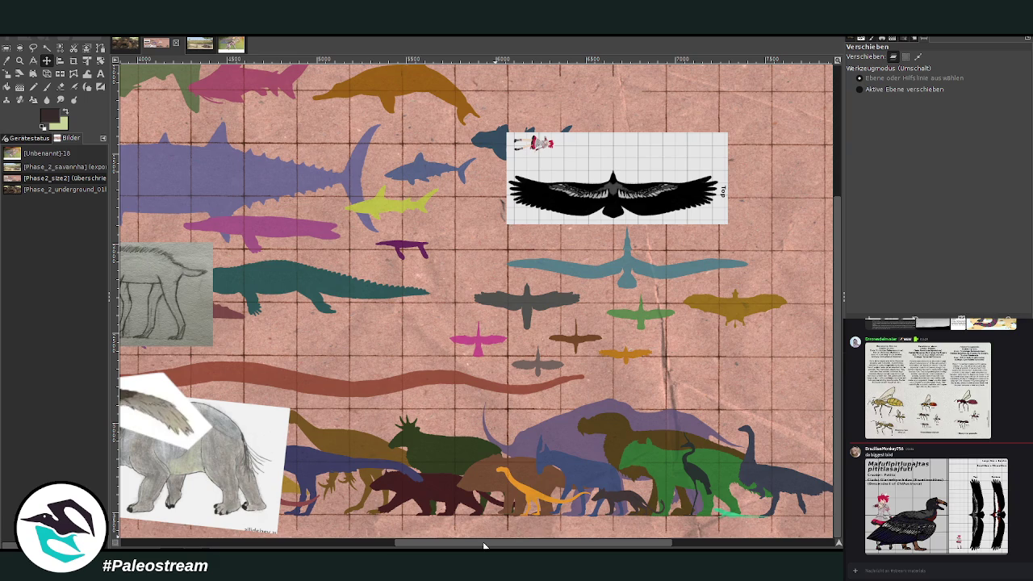
mouse_move(483, 541)
left_mouse_down()
mouse_move(208, 526)
mouse_move(452, 535)
mouse_move(165, 512)
left_mouse_up()
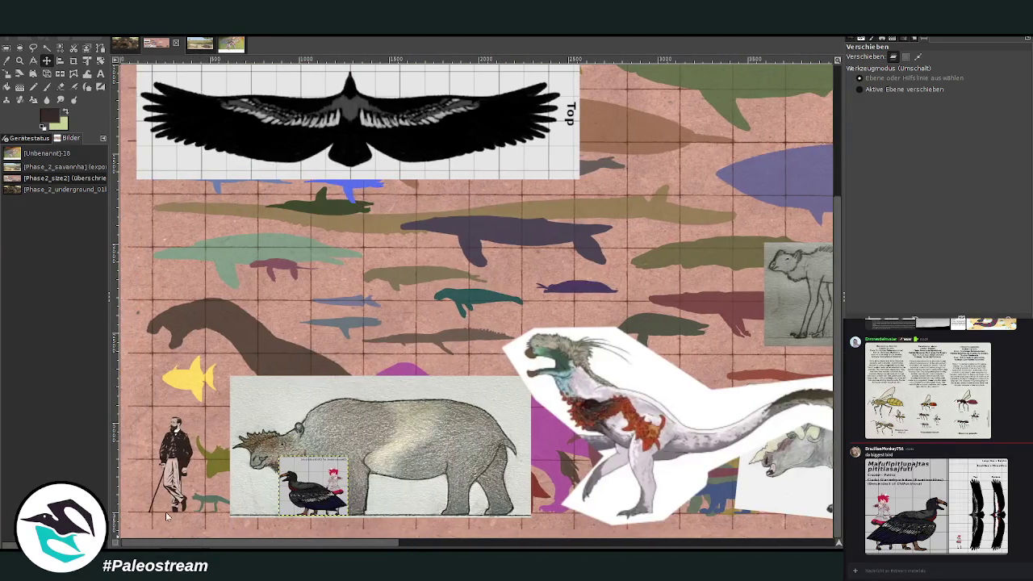
left_click_drag(310, 184, 312, 190)
Paste the bird size chart into the savanna painting and scale it down small.
left_click(202, 45)
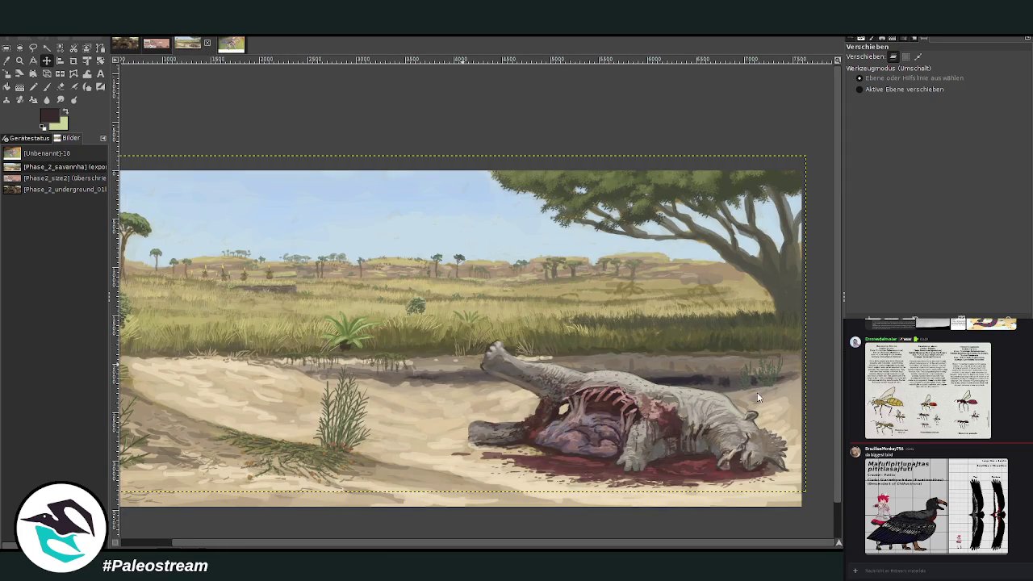
key("ctrl+v")
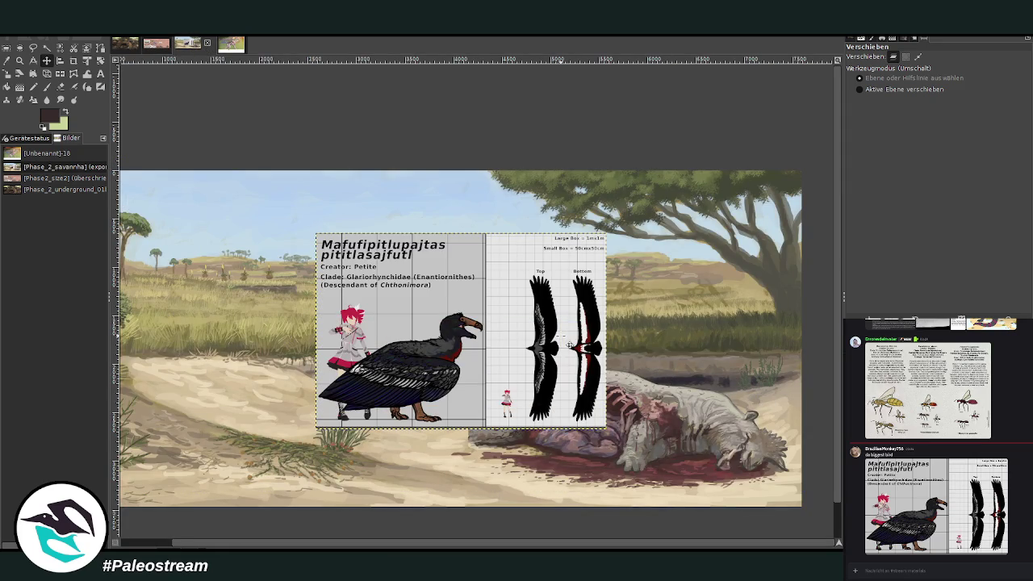
key("shift+s")
left_click(394, 266)
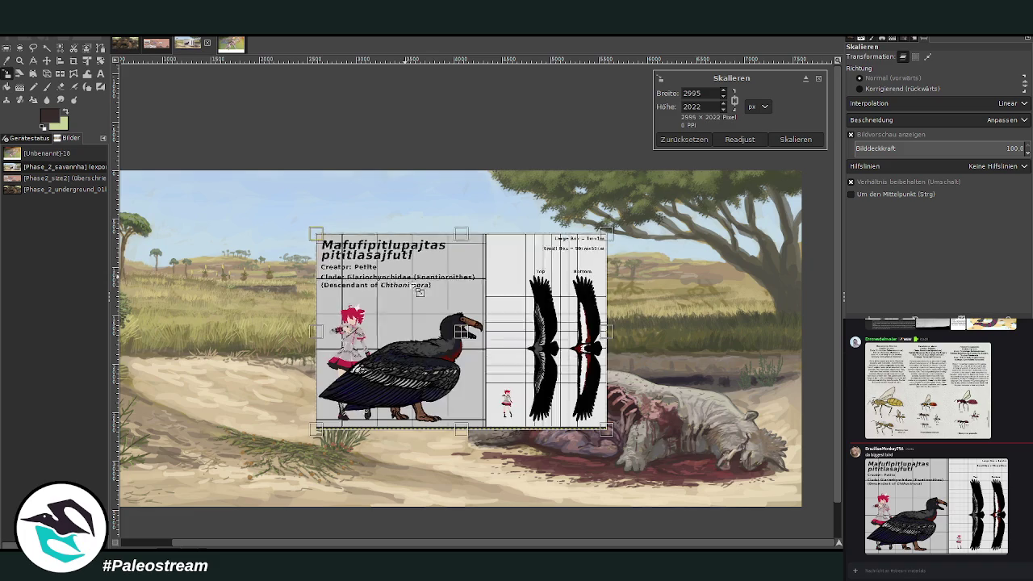
left_click_drag(411, 283, 487, 349)
left_click_drag(606, 427, 569, 380)
left_click_drag(466, 319, 606, 282)
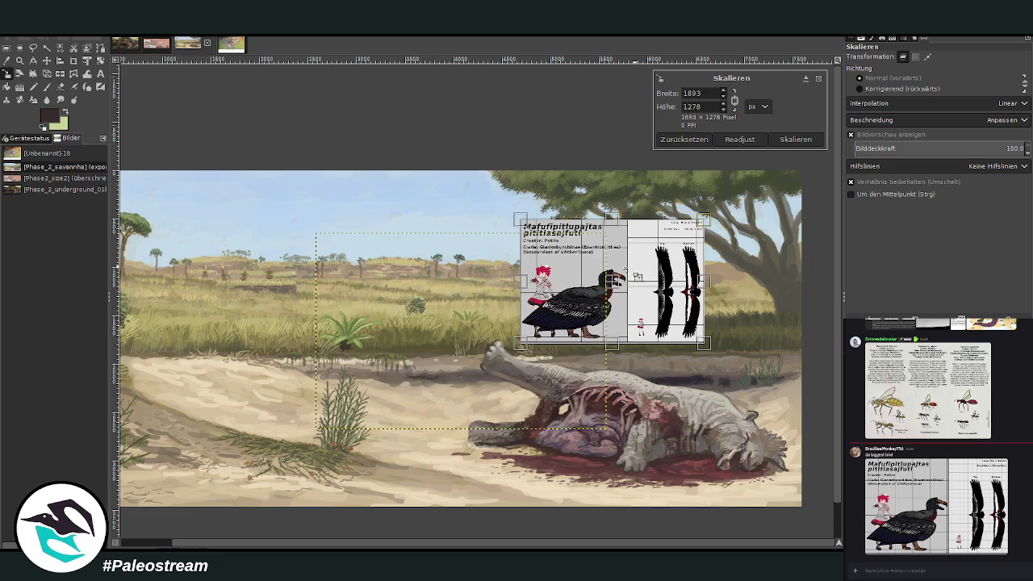
left_click_drag(697, 215, 659, 251)
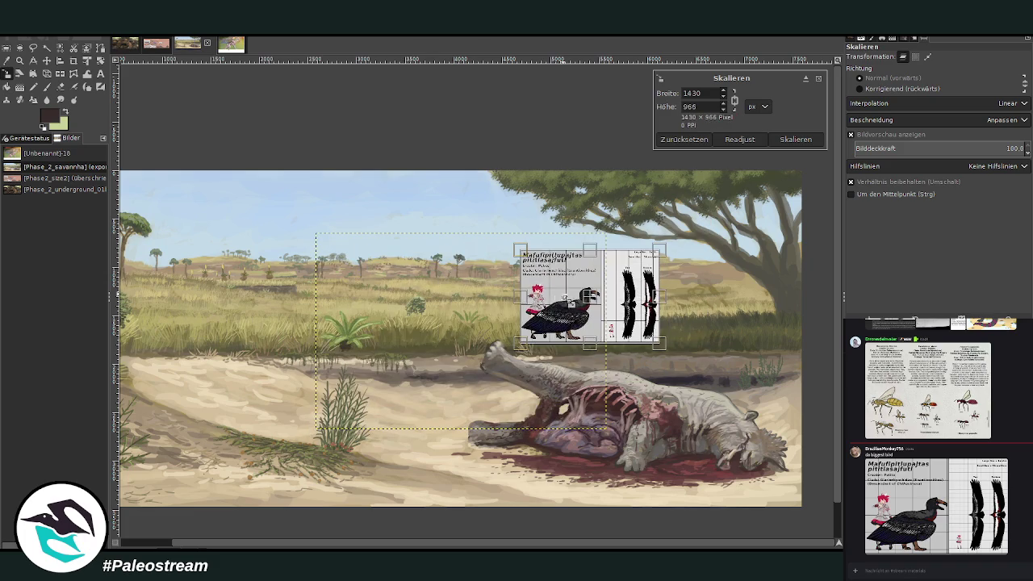
left_click(796, 139)
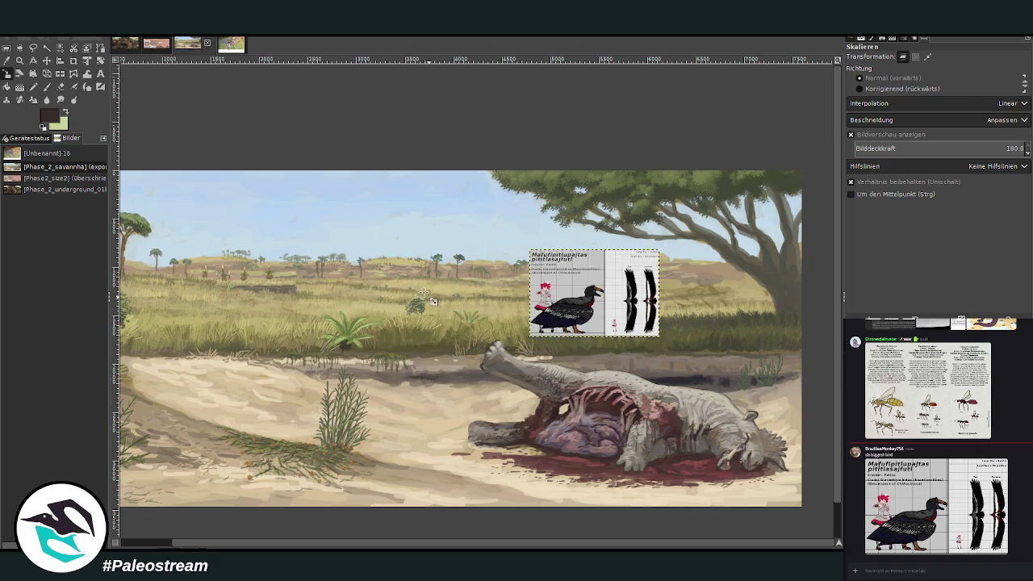
Nudge the pasted chart toward the upper right and zoom in on it and the carcass.
left_click(46, 60)
left_click_drag(572, 302, 594, 286)
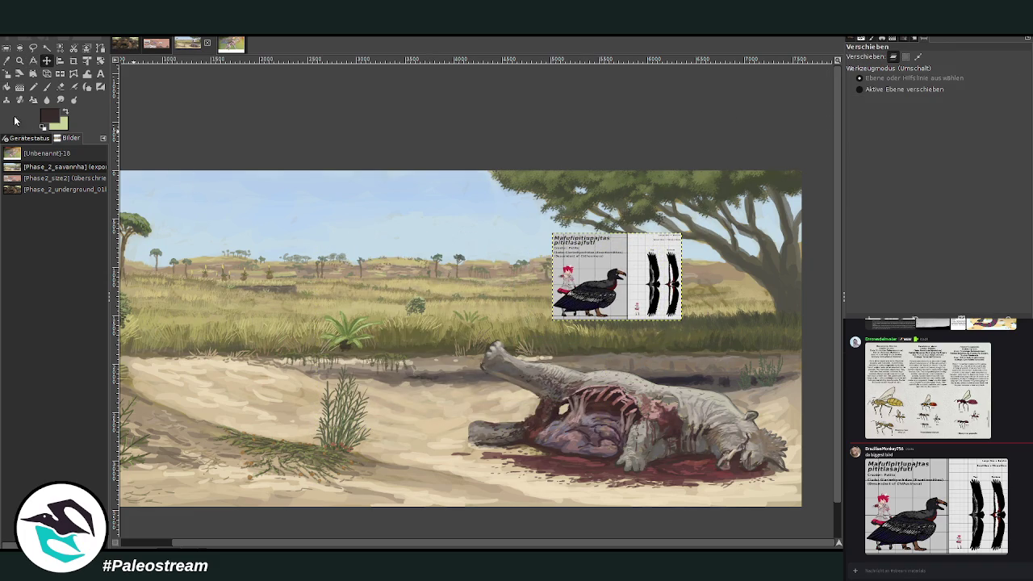
left_click(20, 61)
left_click_drag(415, 228, 734, 479)
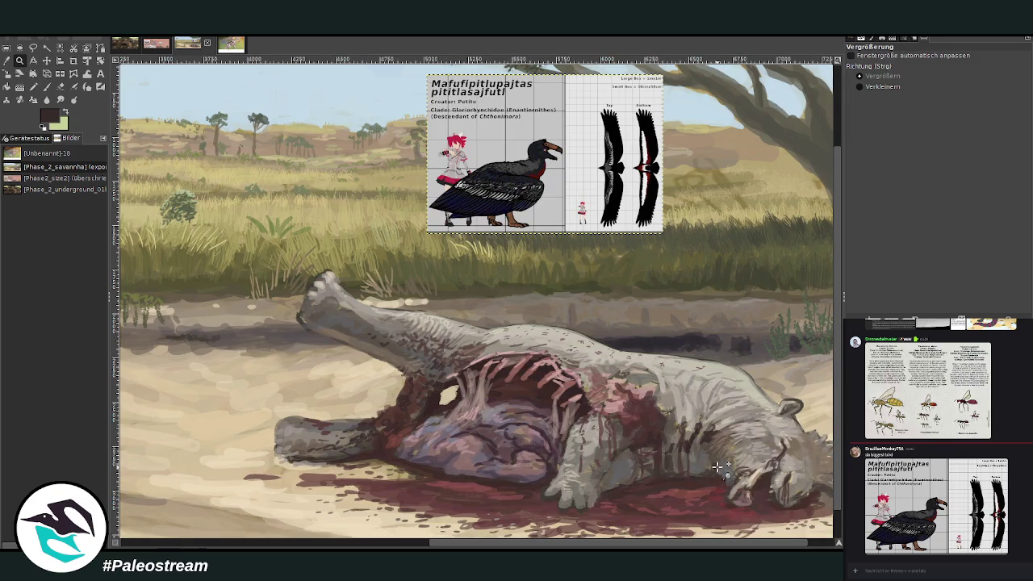
Select the Paintbrush with the Charcoal 01 brush at size 85, opacity 68.5.
left_click(156, 44)
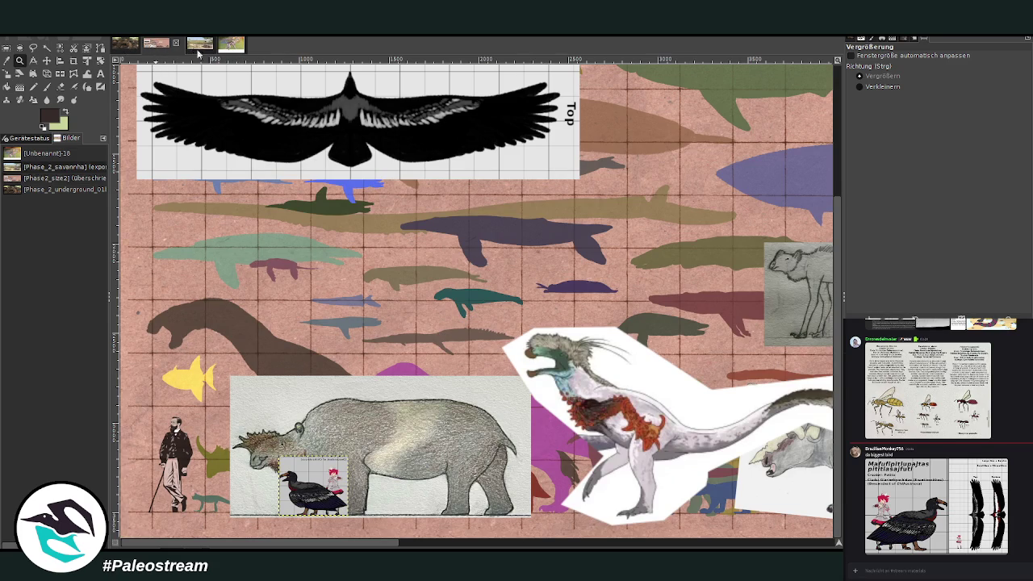
left_click(200, 44)
scroll(567, 547, "right", 2)
scroll(567, 547, "right", 1)
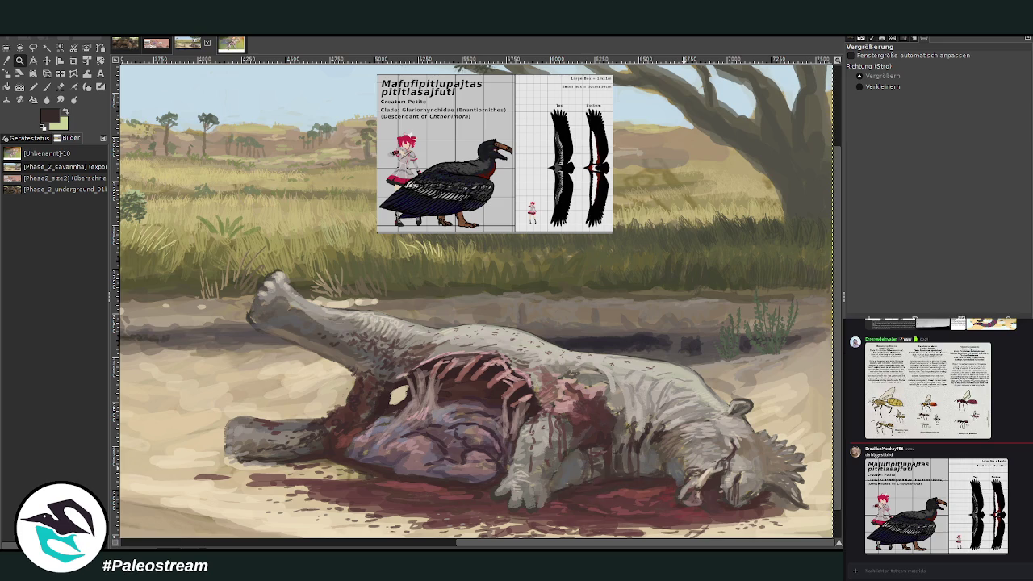
key("p")
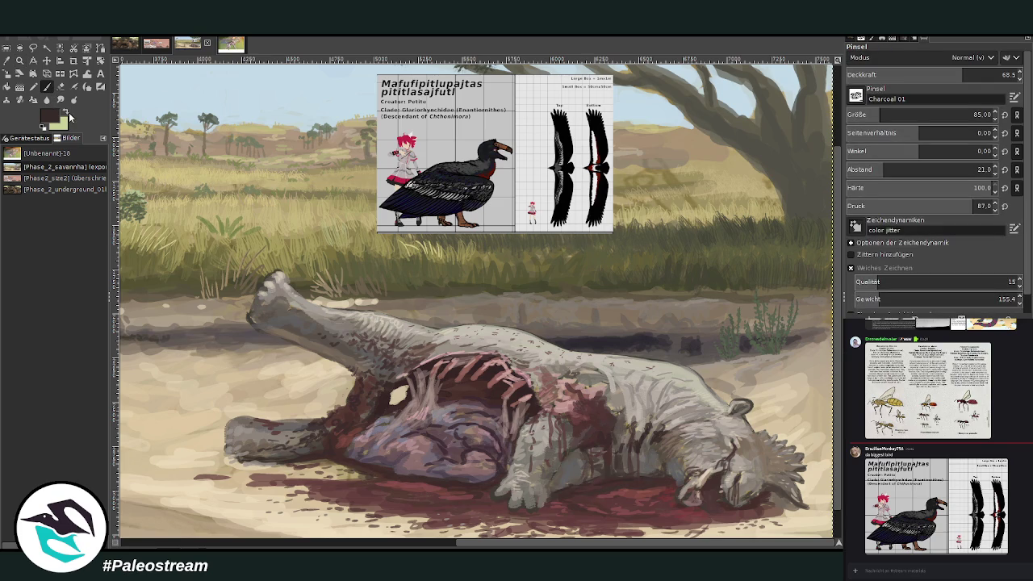